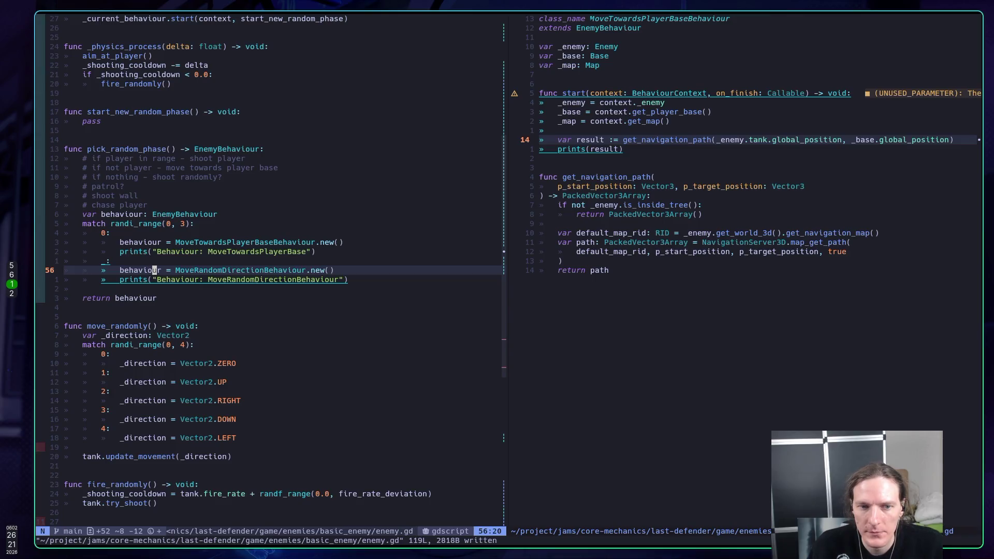
Inspect the MoveRandomDirectionBehaviour definition's move_randomly and tick-reset lines, then return to enemy.gd
key(g)
key(d)
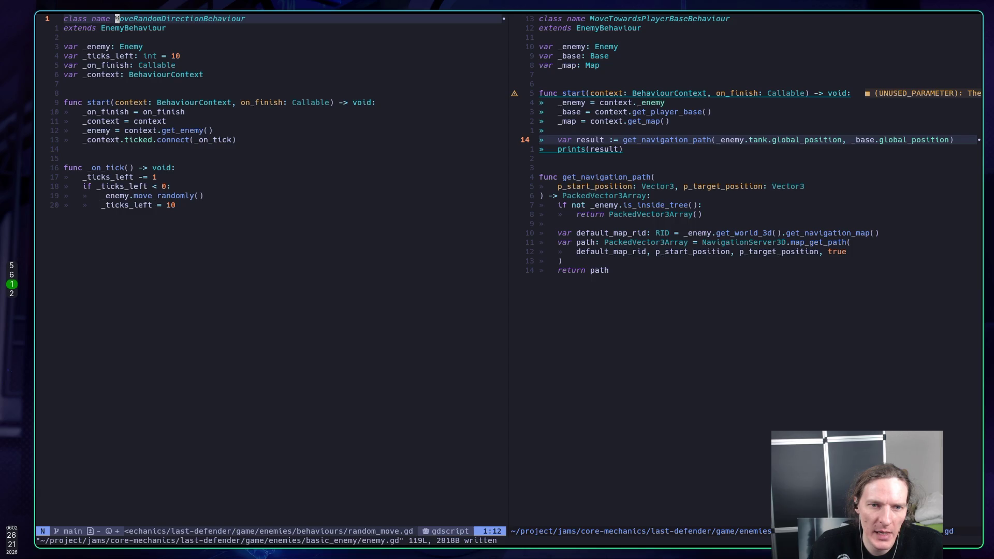
key(j)
key(j)
key(j)
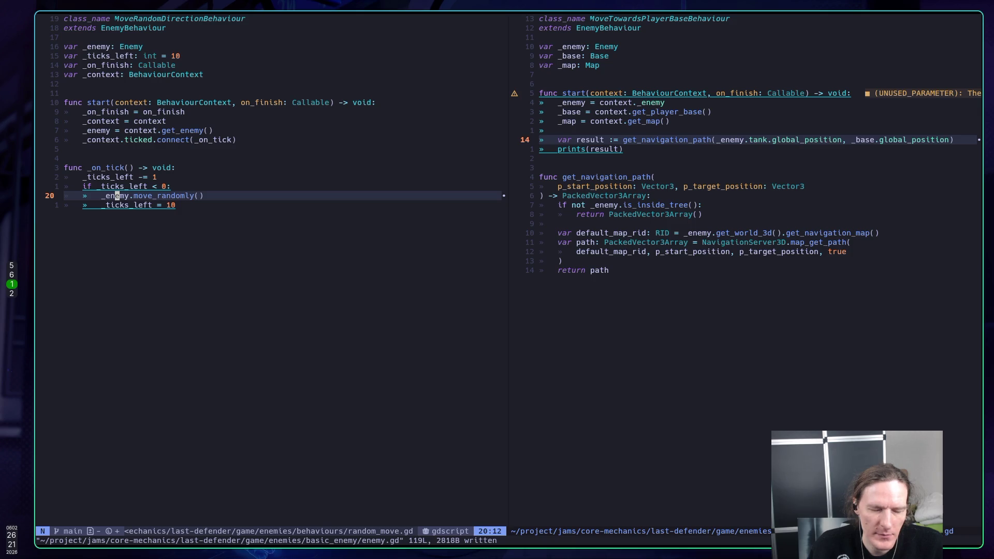
key(j)
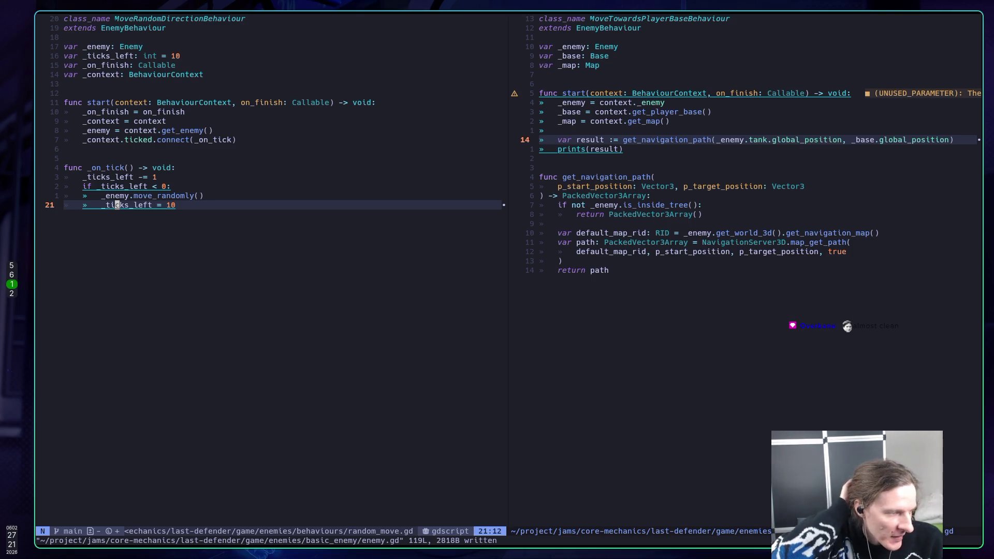
key(k)
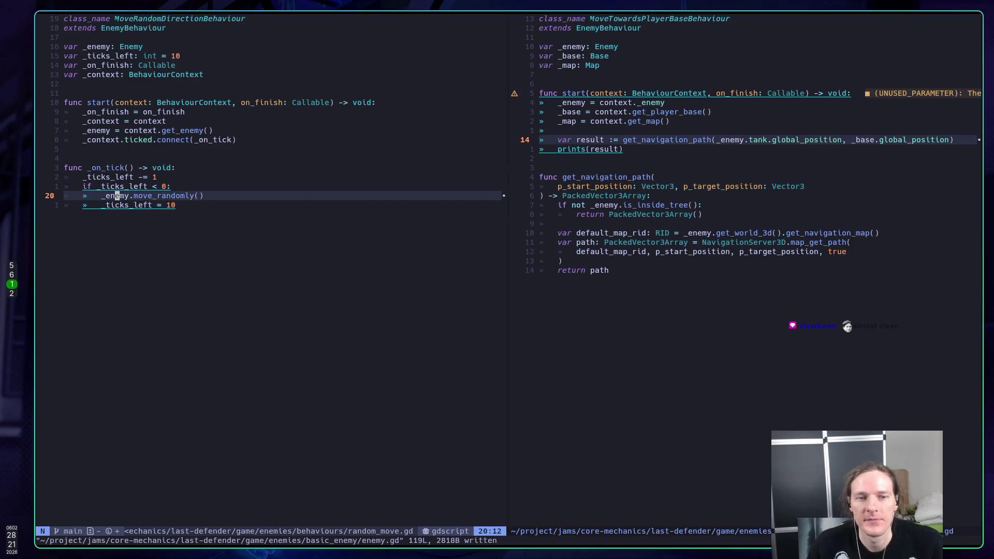
key(j)
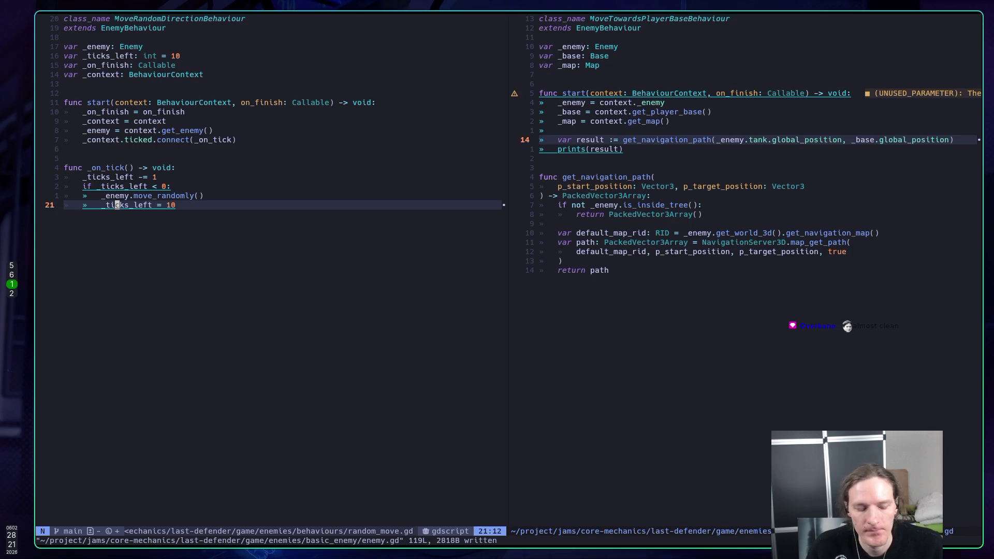
key(ctrl+o)
Change pick_random_phase's first match branch from '0:' to '0, 1, 2, 3:' and save enemy.gd
key(j)
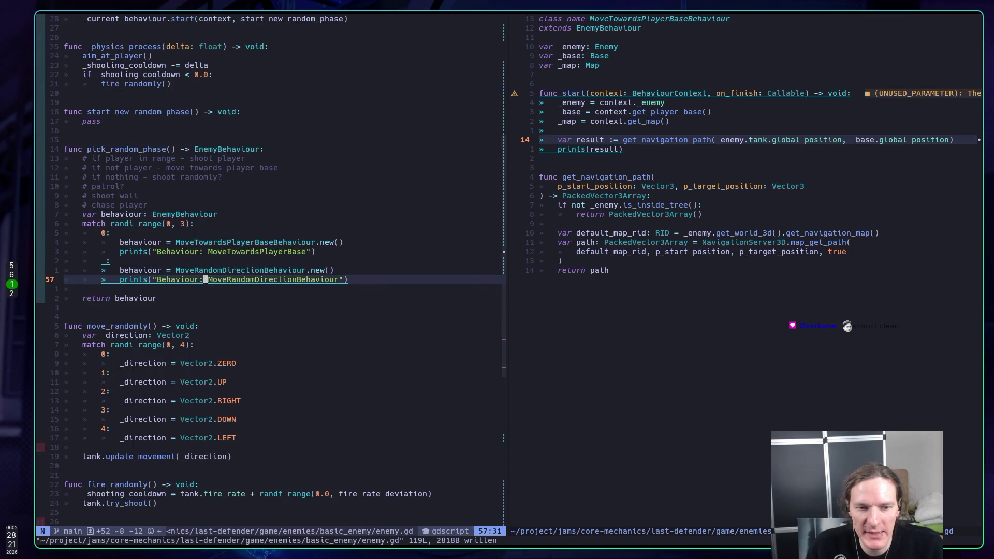
key(k)
key(k)
key(k)
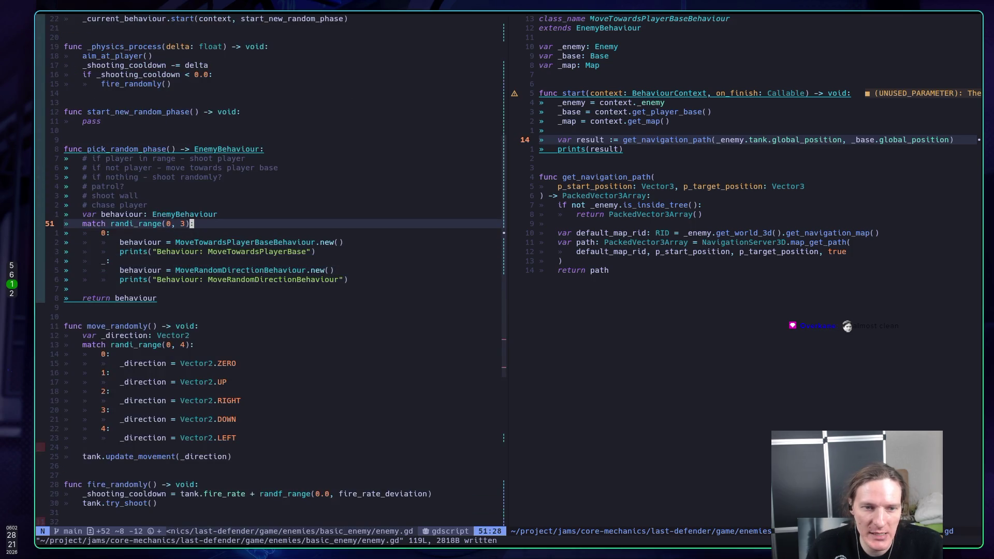
key(j)
key(j)
key(j)
key(k)
key(k)
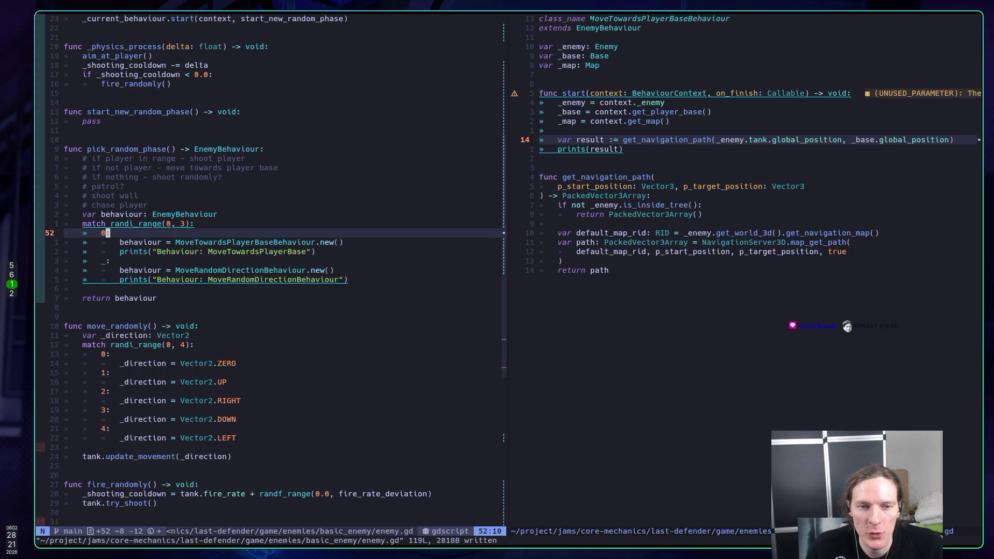
text(i,1)
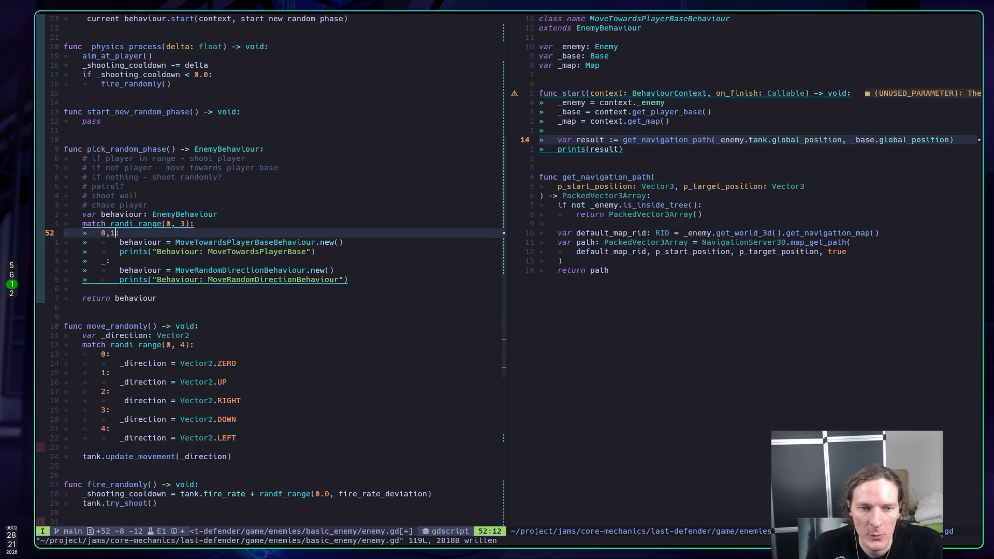
text(,2,3)
key(Escape)
text(:w)
key(Return)
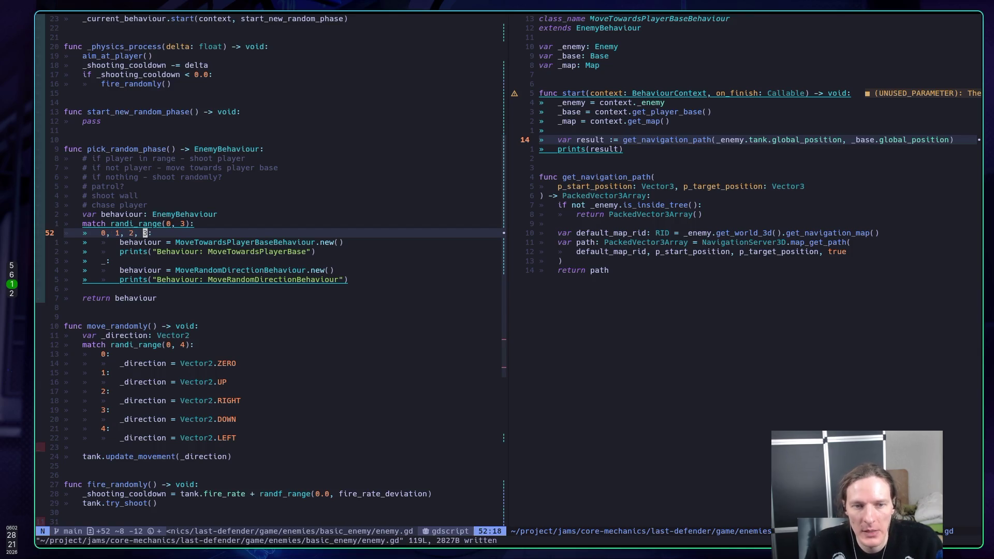
key(super+5)
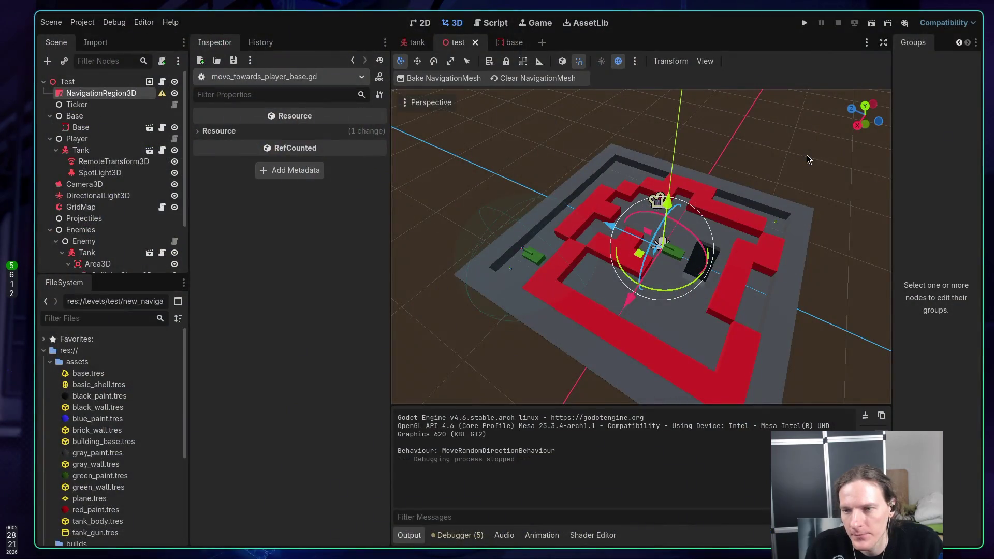
Run the test scene until the Enemy get_world_3d error appears, stop it, and return to the behaviour script
key(F5)
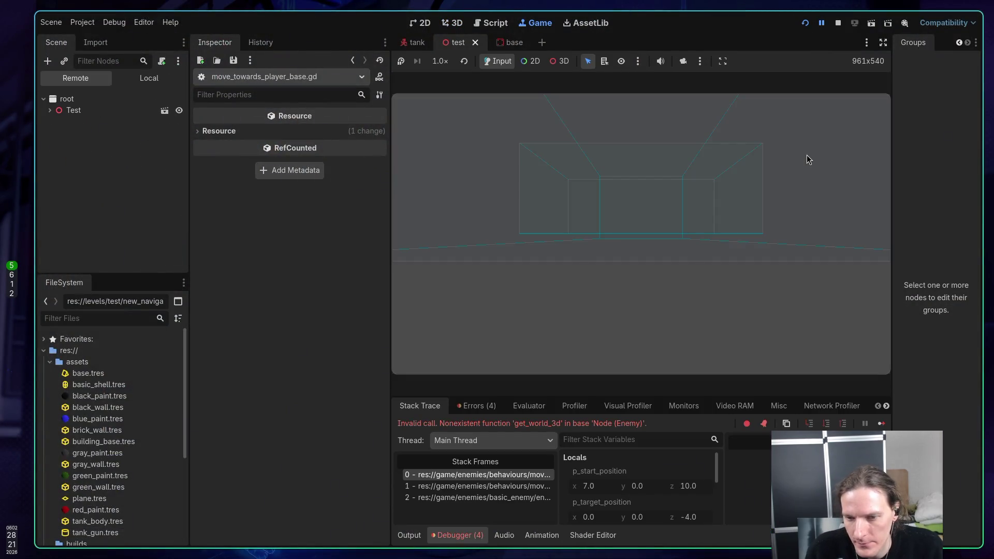
click(838, 23)
key(super+1)
key(k)
key(ctrl+l)
Prefix the get_world_3d call with 'tank.' in get_navigation_path and save
key(j)
key(j)
key(j)
key(j)
key(j)
key(j)
key(j)
key(b)
key(b)
key(b)
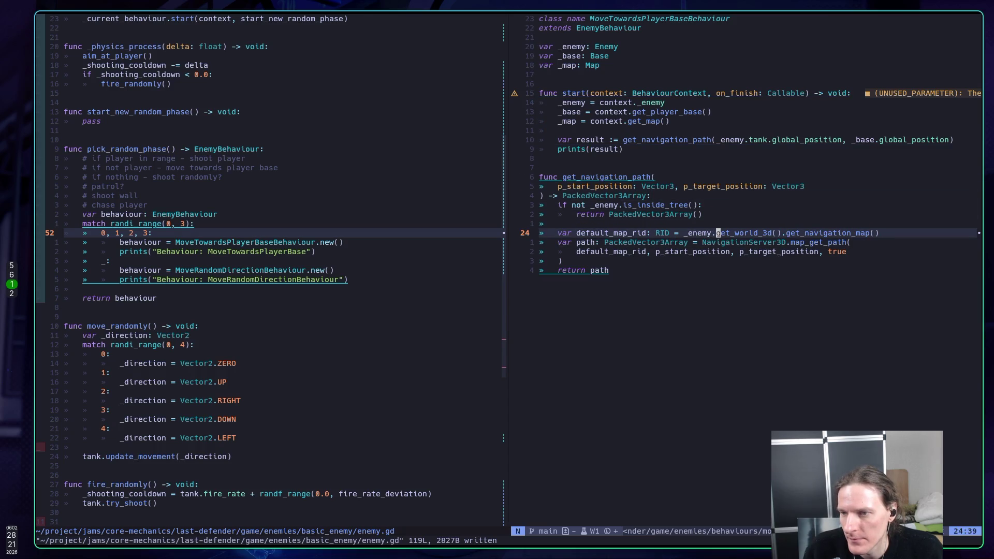
key(i)
key(ctrl+space)
text(tank.)
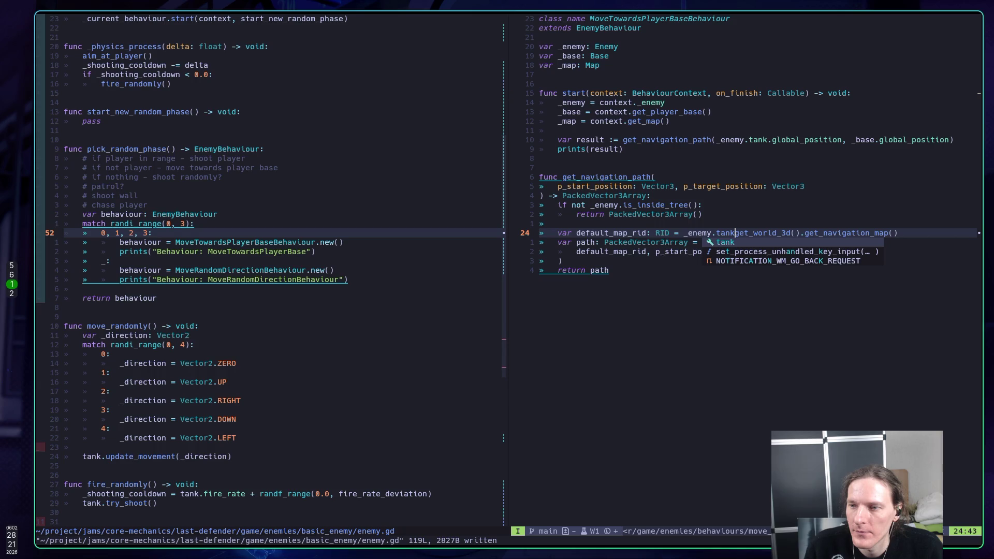
key(Escape)
text(:w)
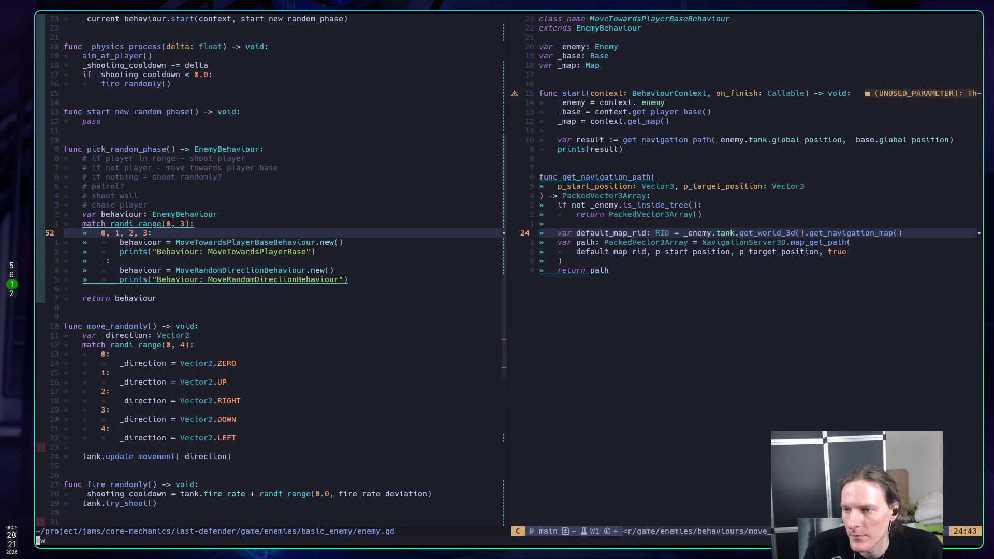
key(Return)
Change the inside-tree check to use _enemy.tank, save, and test-run the game again
key(k)
key(k)
key(k)
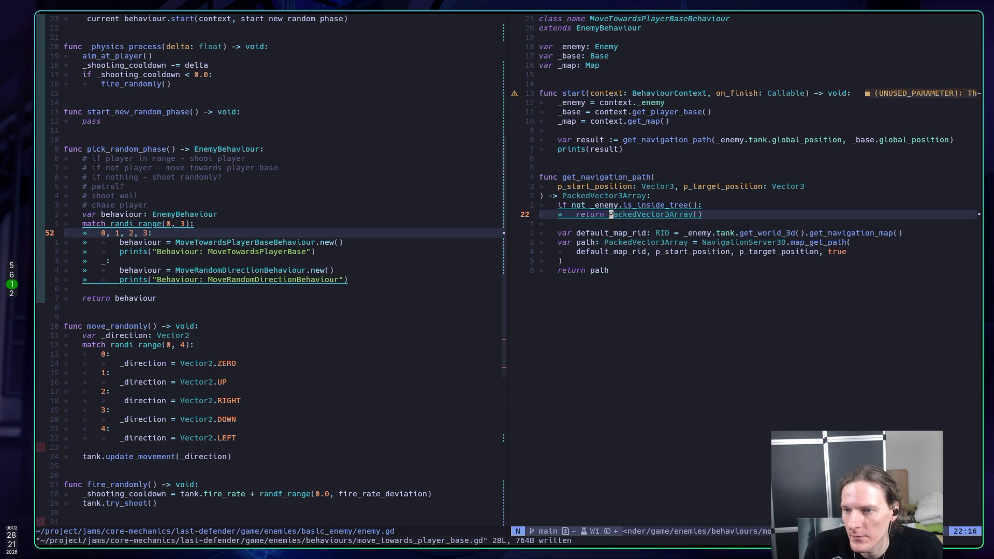
key(b)
key(l)
key(l)
key(l)
key(l)
key(l)
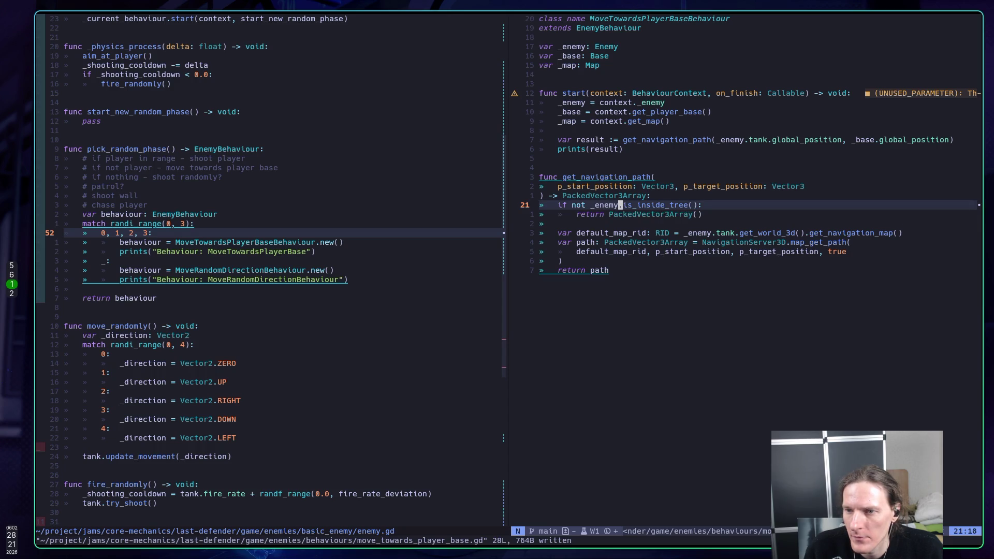
text(i.tank)
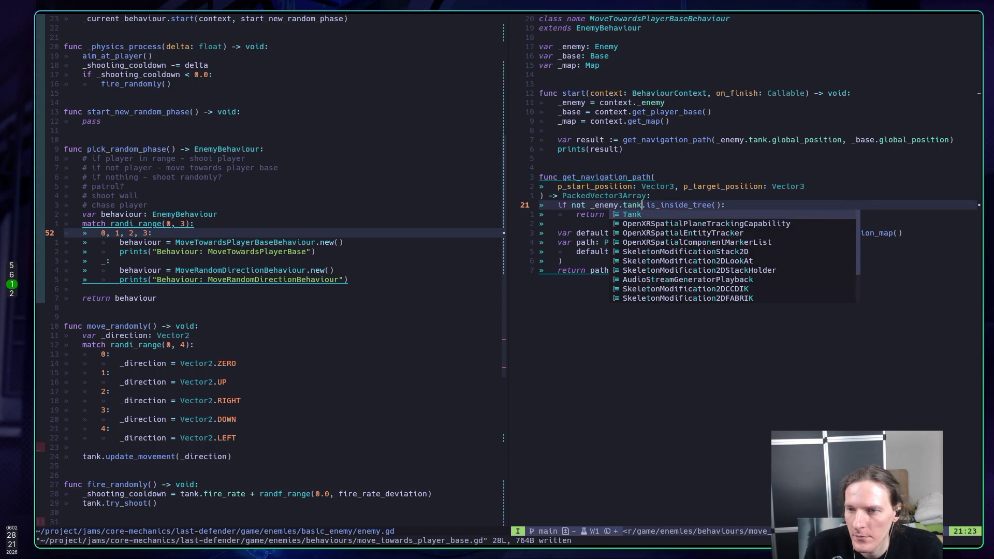
key(Escape)
text(:w)
key(Return)
key(F5)
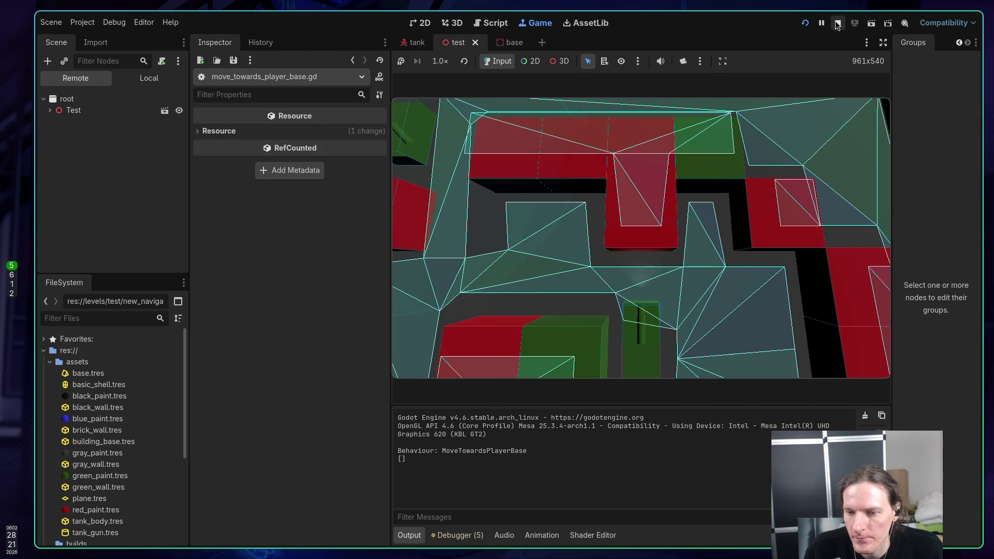
click(843, 24)
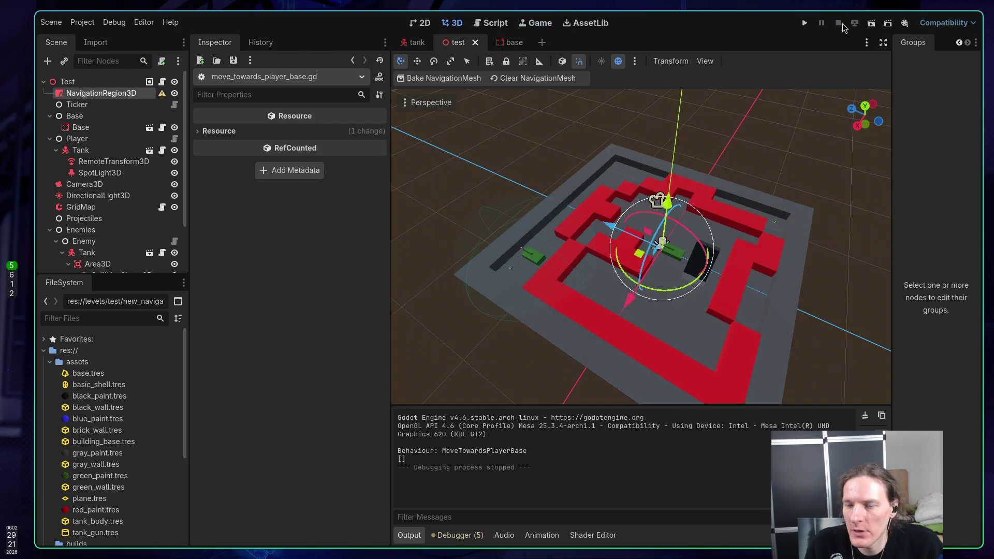
key(alt+Tab)
Add an on_finish.call() line after the get_navigation_path call in start() and save
key(j)
key(j)
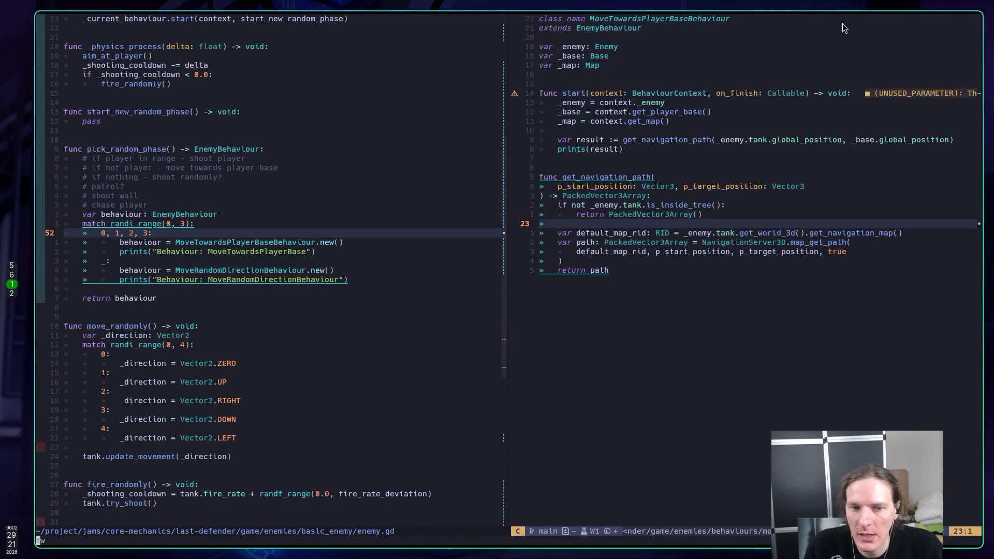
key(k)
key(j)
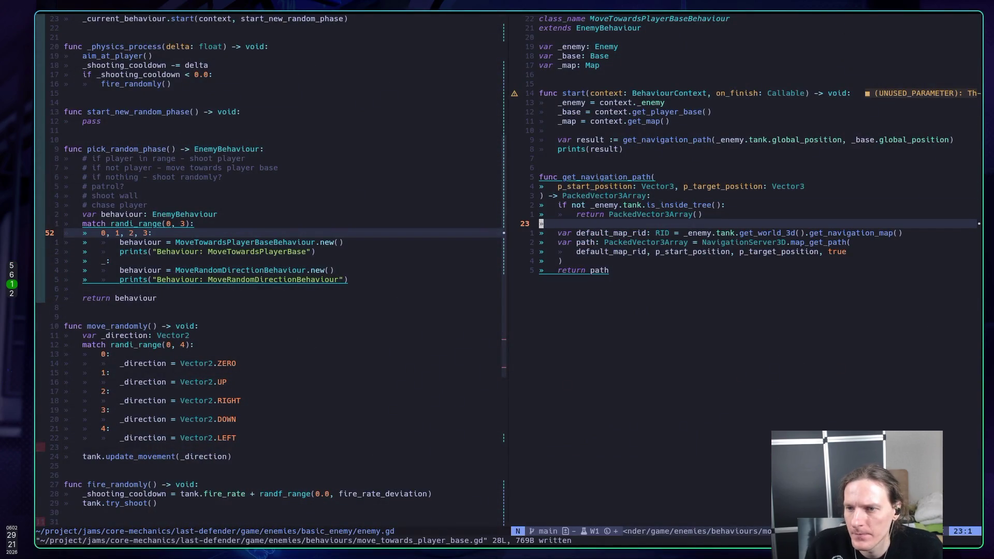
click(638, 214)
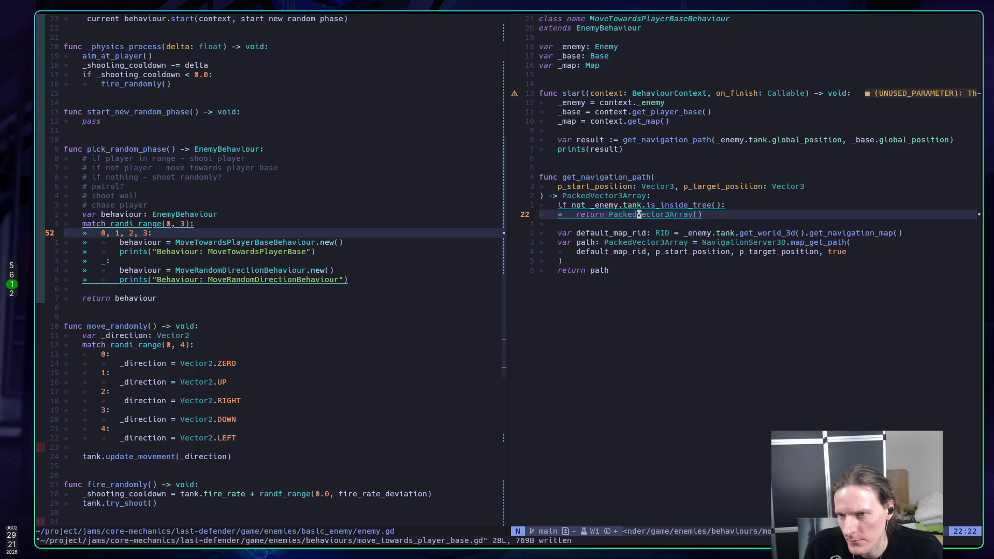
key(k)
key(k)
key(k)
key(j)
key(j)
key(j)
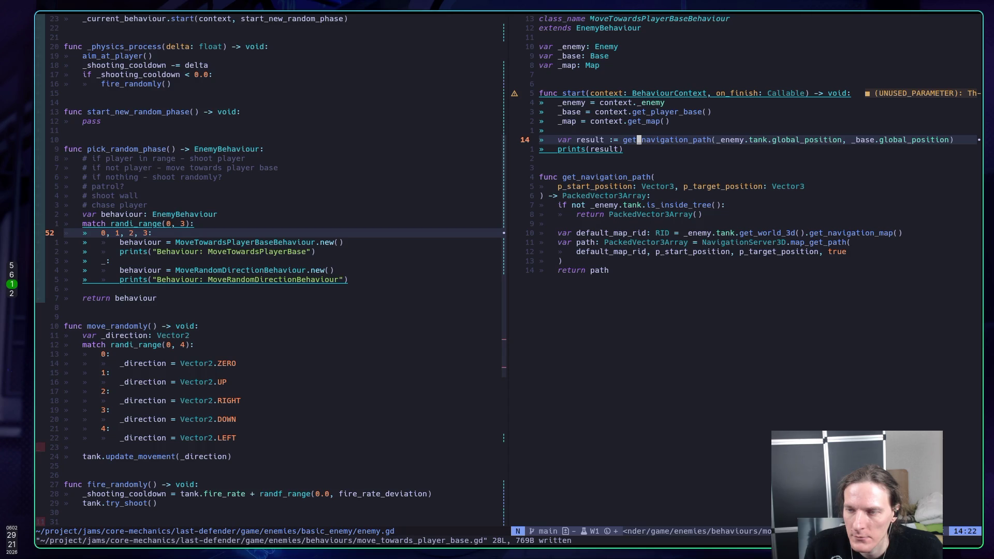
key(o)
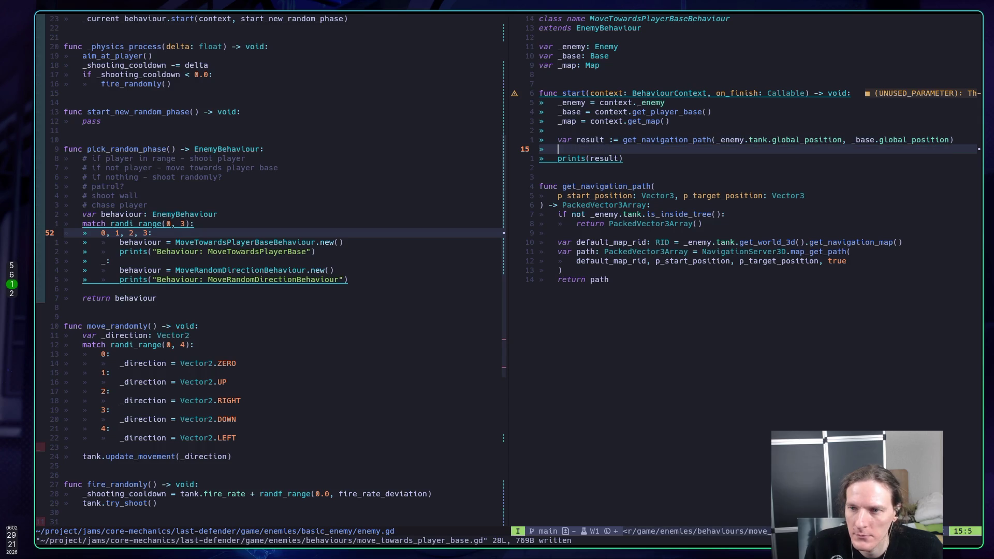
text(on_finish.)
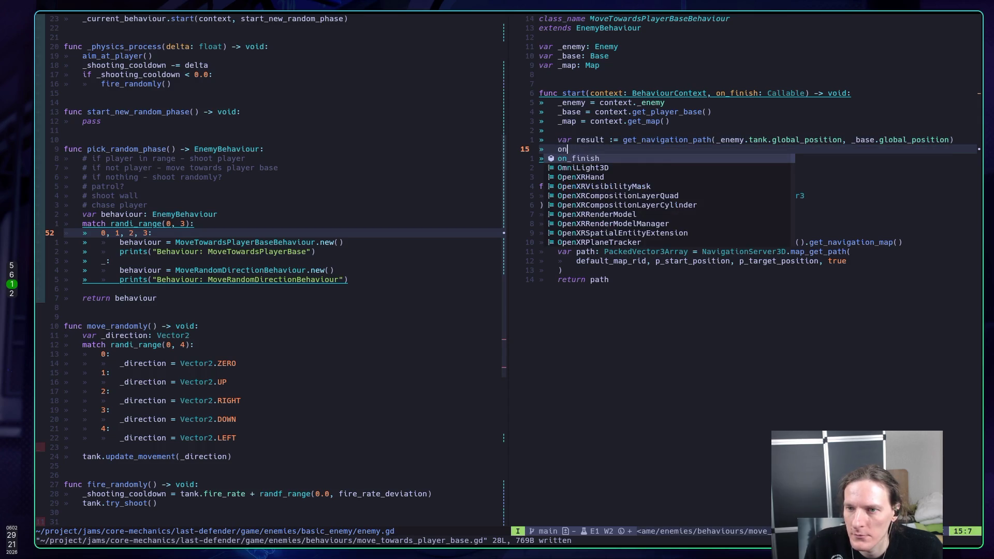
text(call())
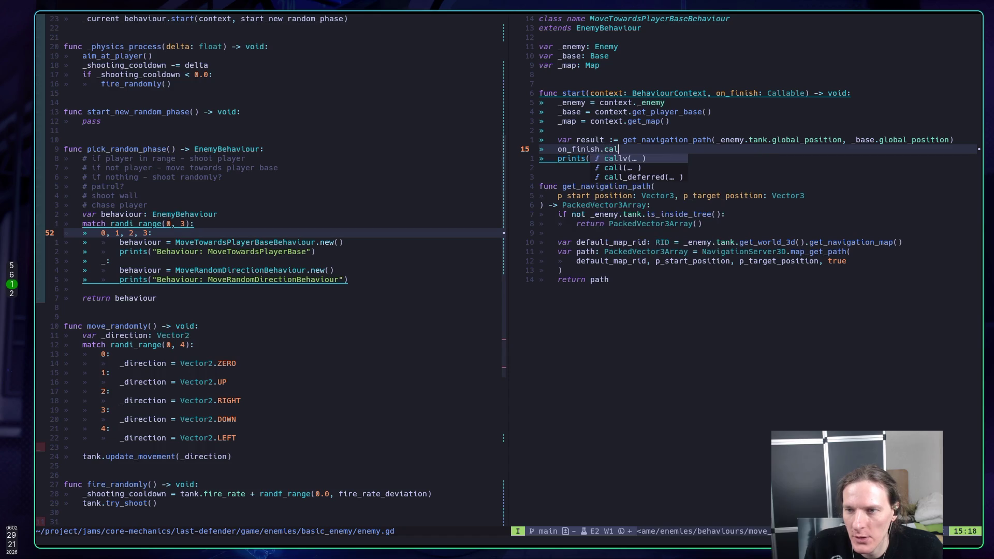
key(Escape)
text(:w)
key(Return)
Wrap on_finish.call() in 'if not result:', move prints(result) above it, and save
text(O)
text(if )
text(result)
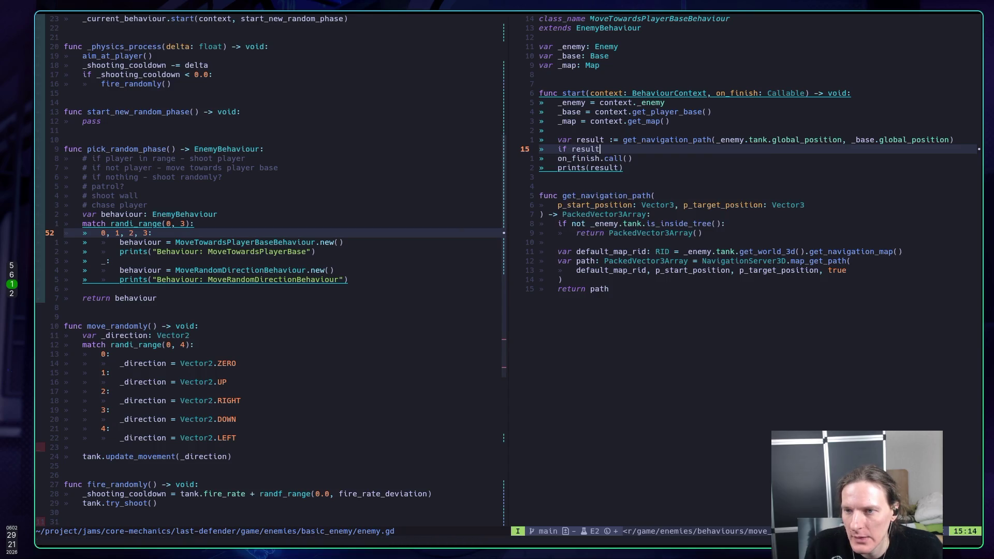
click(572, 149)
text(not)
key(Escape)
key(j)
key(greater)
key(greater)
key(j)
key(d)
key(d)
key(k)
key(k)
text(P:w)
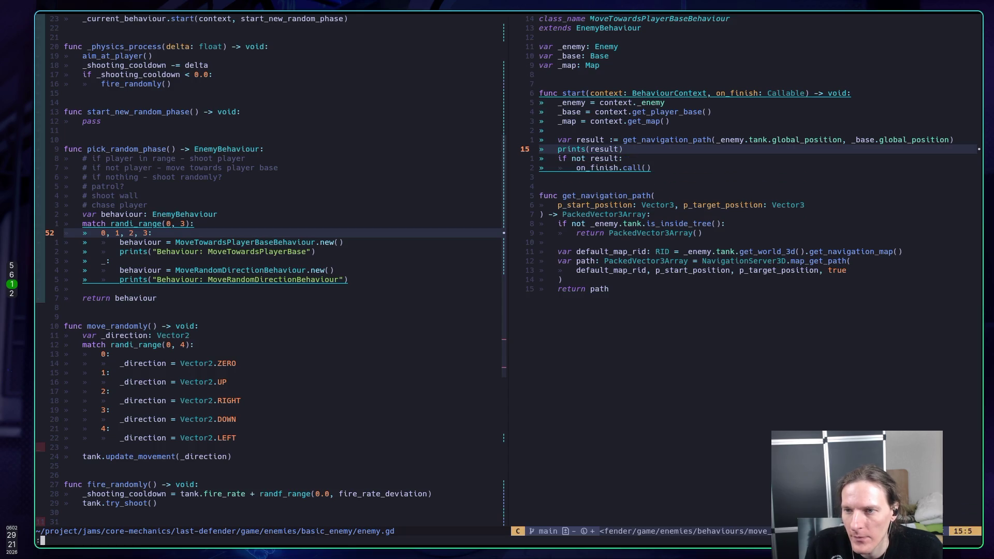
key(Return)
key(j)
key(j)
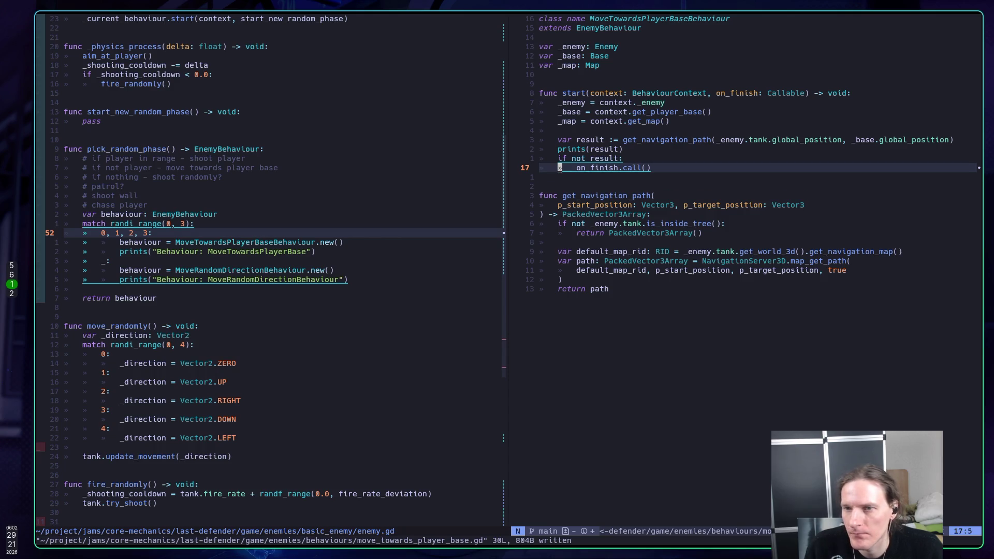
key(super+5)
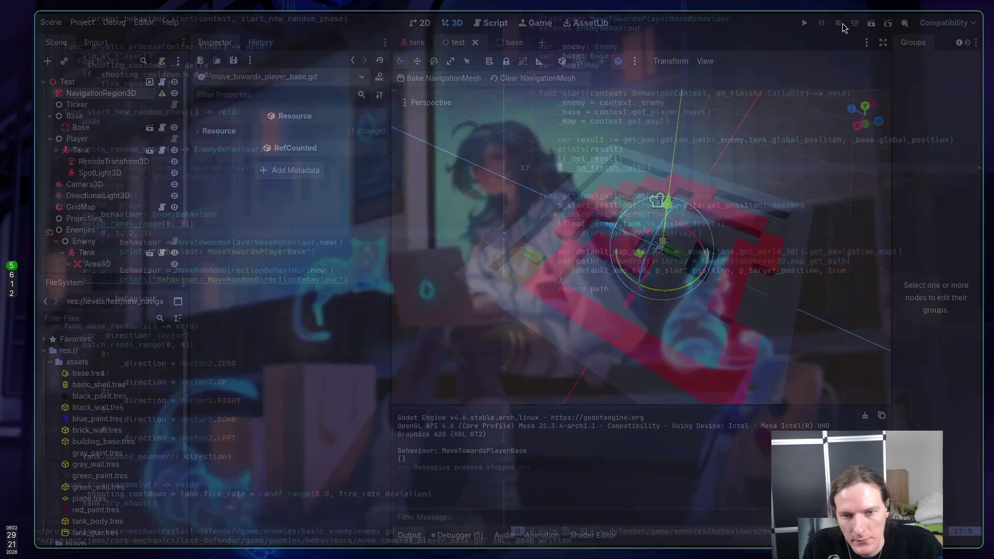
Run the test scene, see MoveTowardsPlayerBase print an empty path [], then stop it
key(F5)
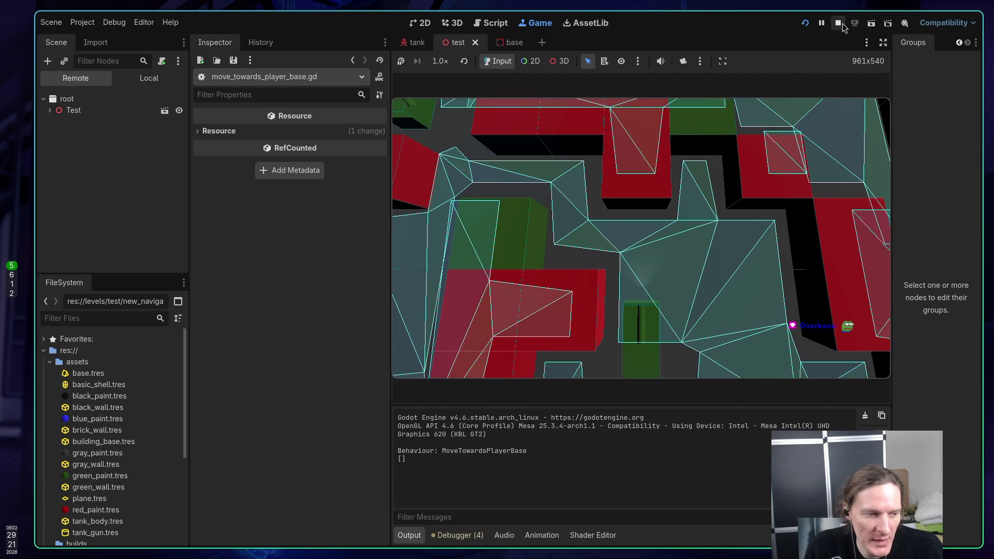
click(843, 24)
key(super+1)
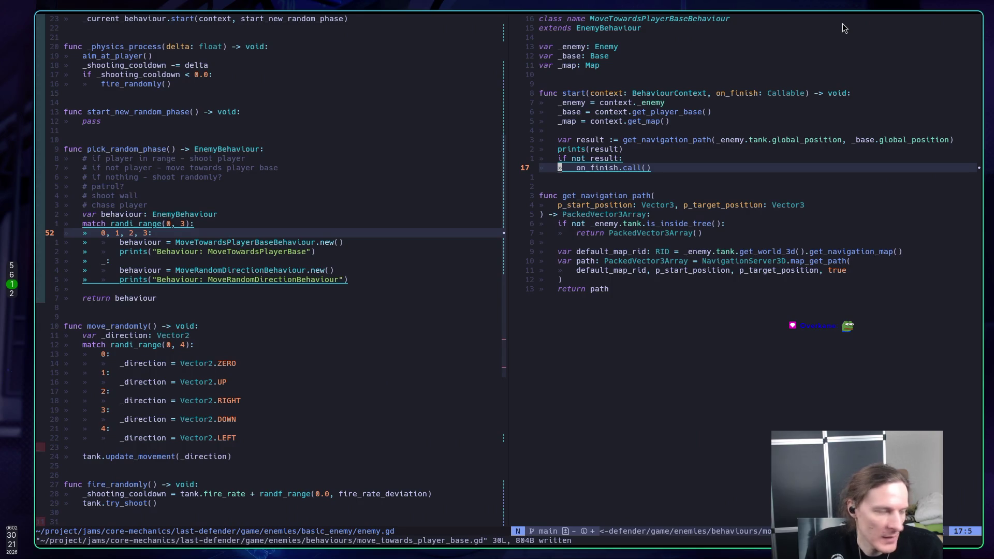
Move to the enemy.gd split and save it
key(j)
key(j)
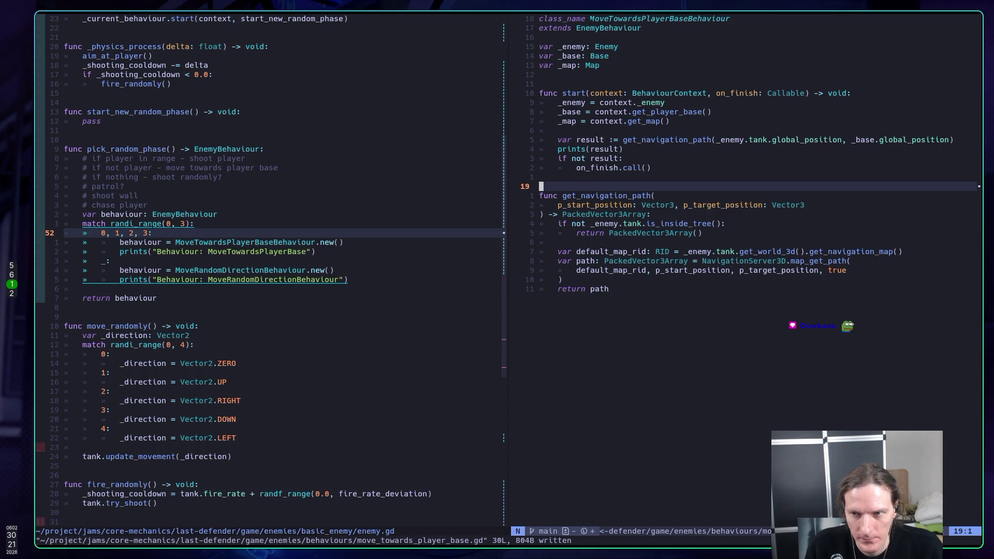
key(ctrl+w)
text(h)
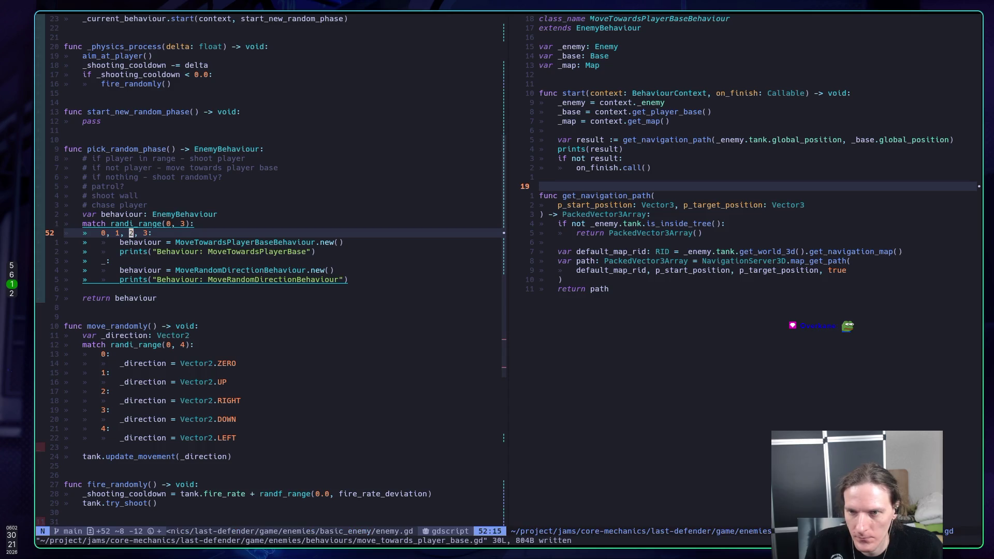
text(:w)
key(Return)
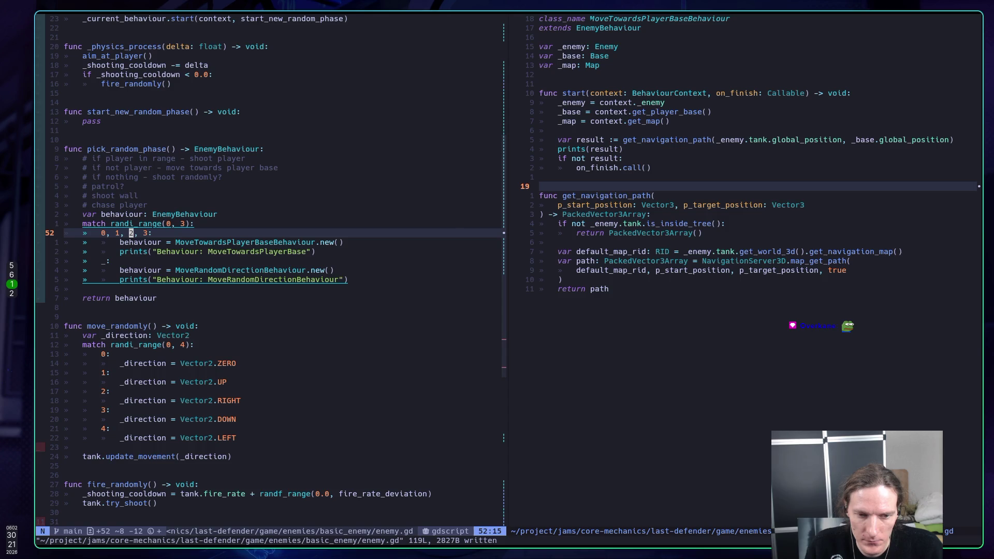
Scan enemy.gd from the match statement to the top and end of the file
key(j)
key(k)
key(k)
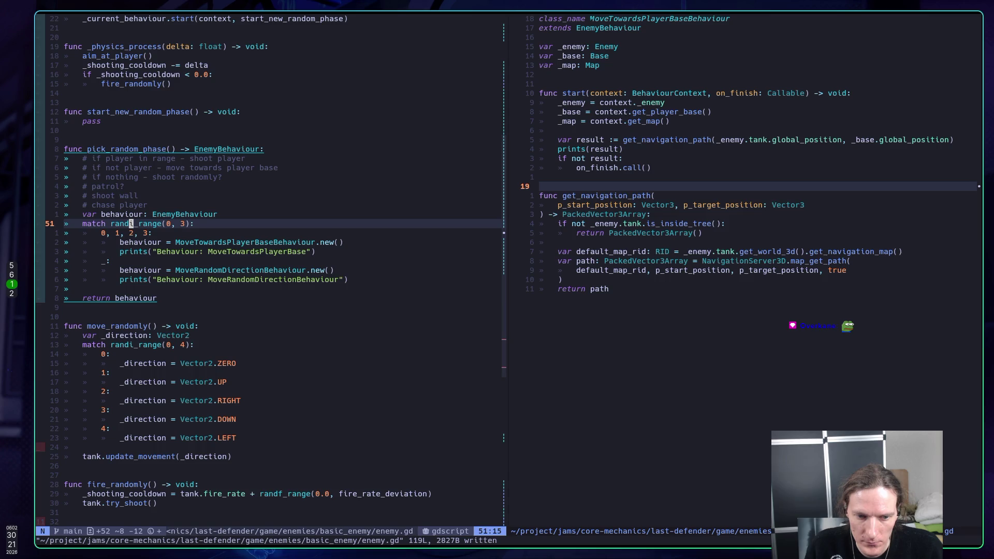
key(g)
key(g)
key(shift+g)
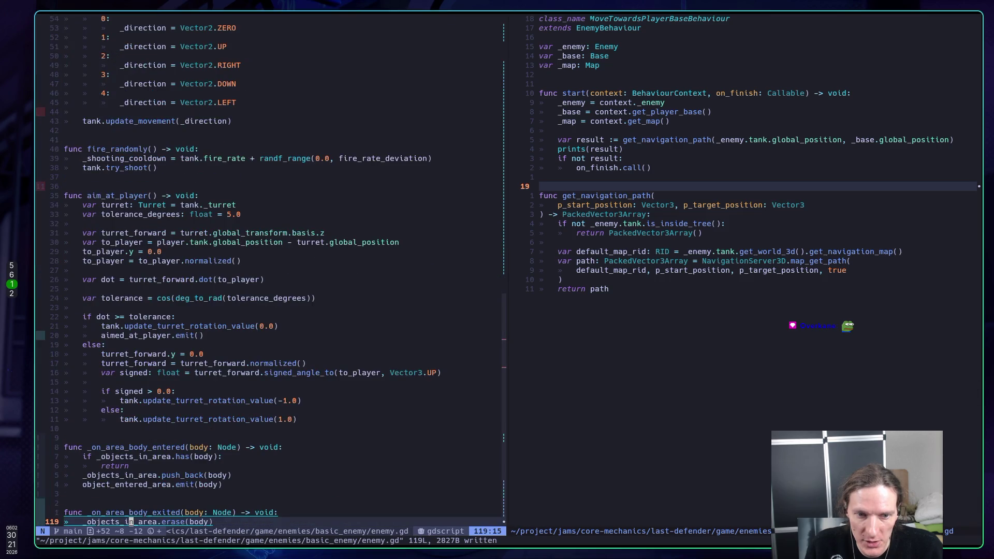
key(k)
key(k)
key(k)
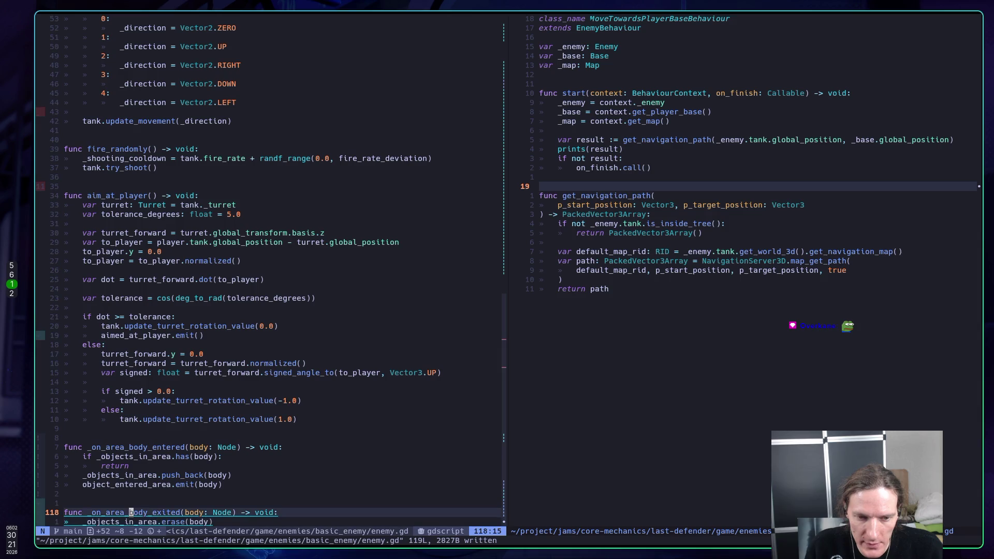
key(g)
key(g)
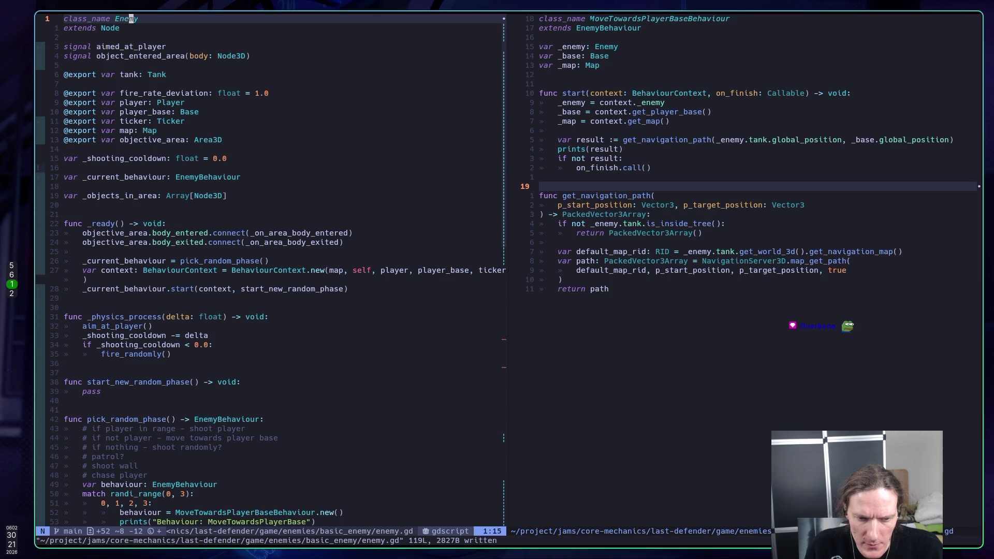
key(j)
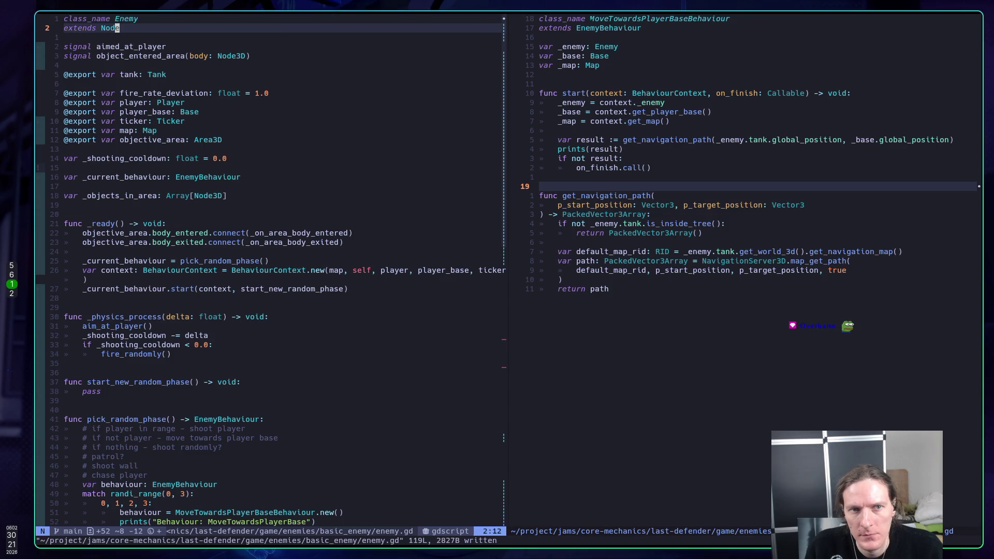
Review from the objective_area export through pick_random_phase to start_new_random_phase
click(130, 140)
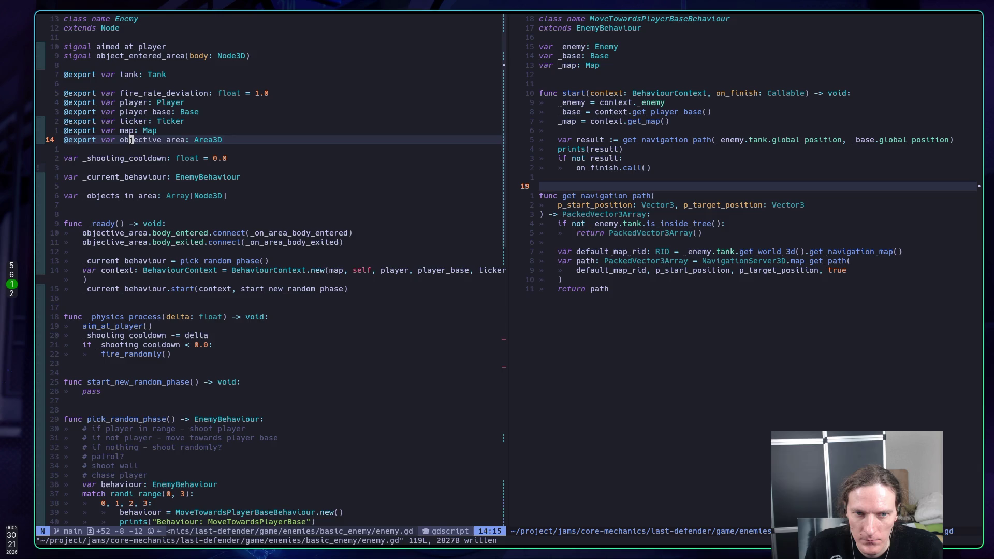
key(j)
key(j)
key(j)
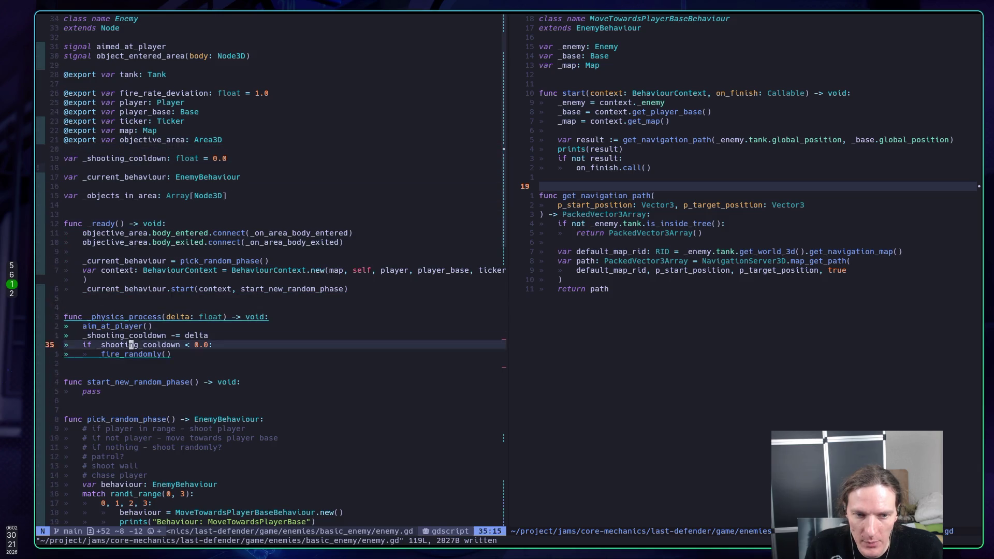
key(6)
key(j)
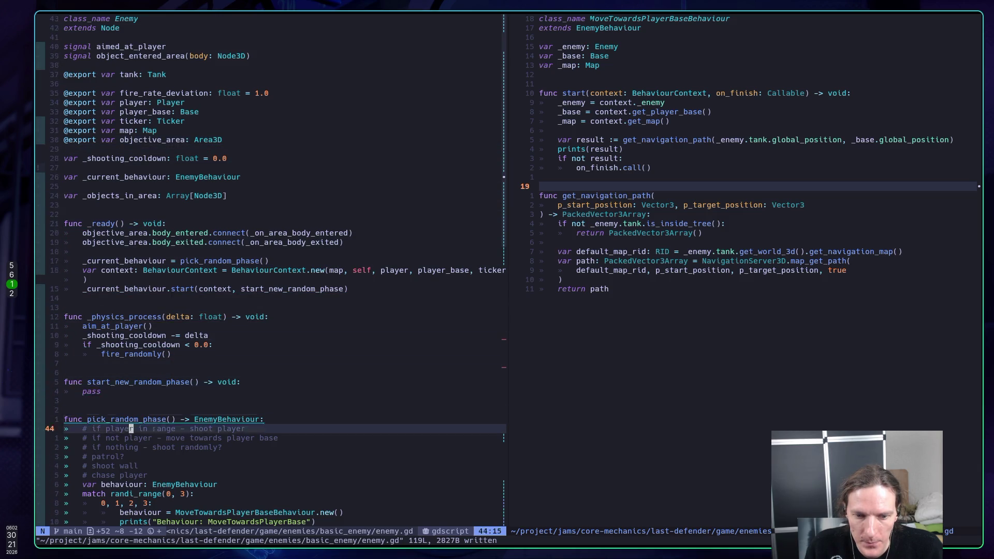
key(1)
key(3)
key(j)
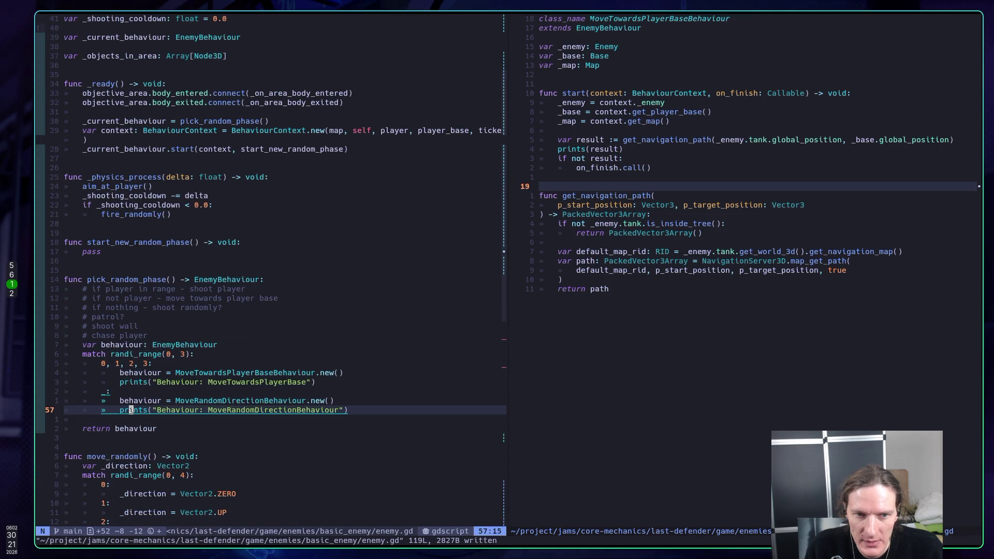
key(k)
key(k)
key(k)
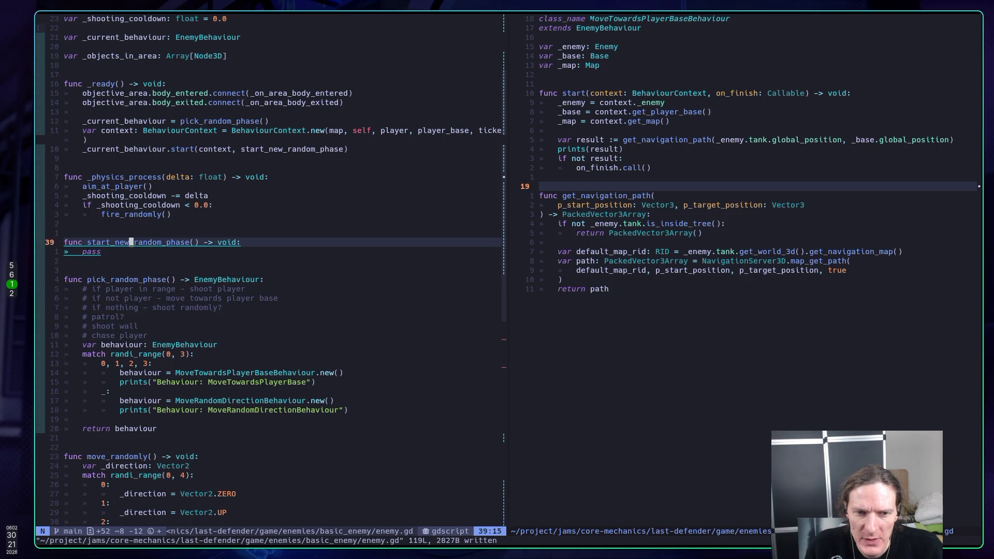
Cut the three behaviour pick, context and start lines out of _ready
key(k)
key(k)
key(k)
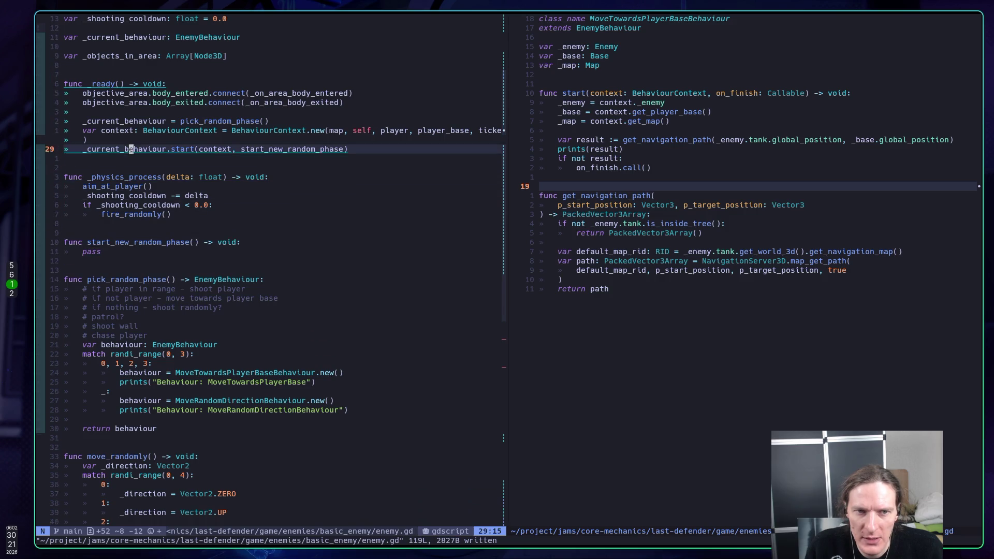
key(j)
key(j)
key(j)
key(k)
key(k)
key(k)
key(k)
key(j)
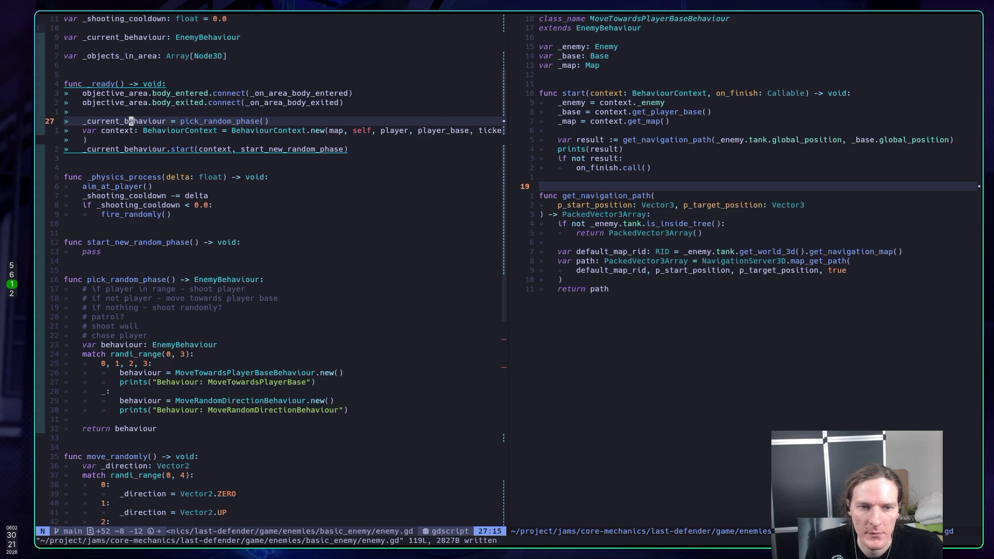
key(shift+v)
key(j)
key(j)
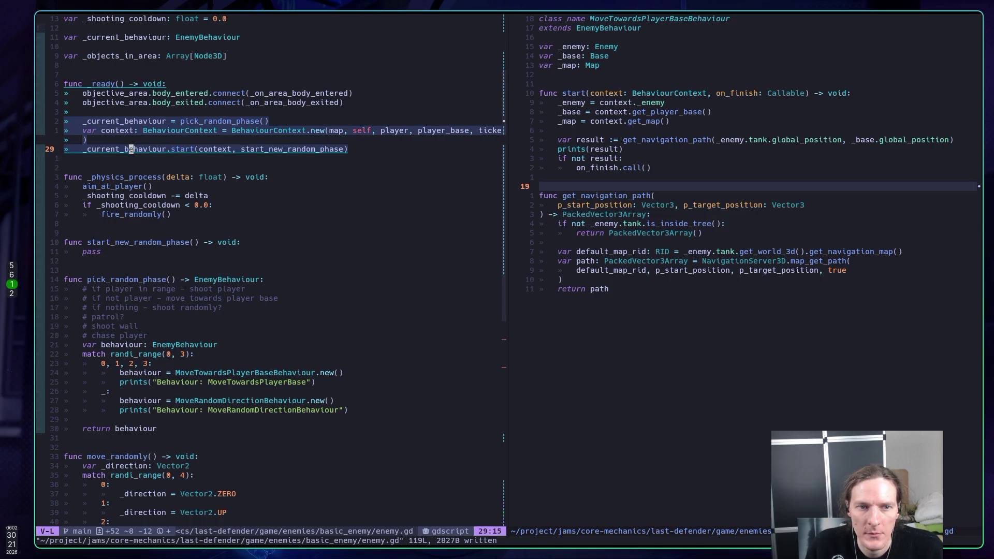
key(d)
key(j)
key(j)
key(j)
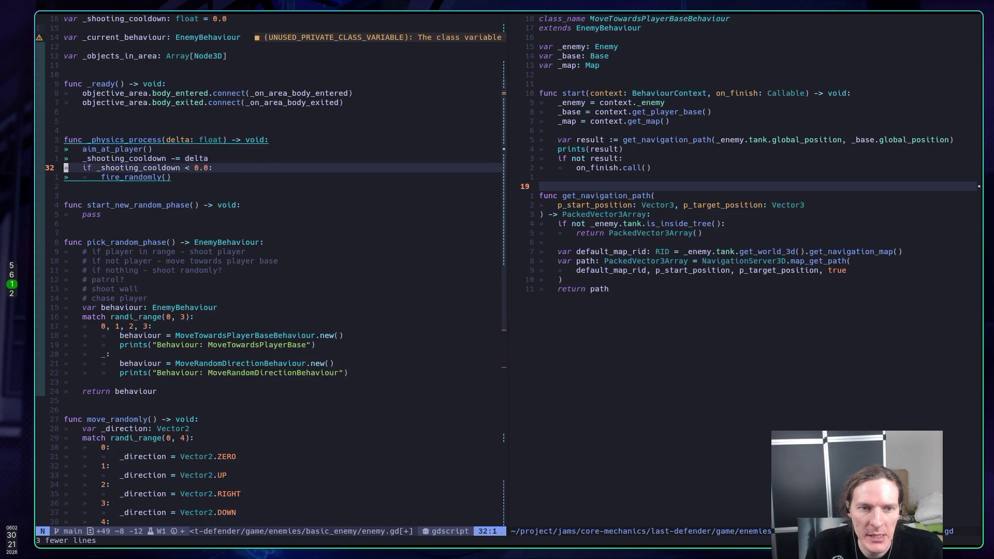
Paste those lines into start_new_random_phase in place of pass and save enemy.gd
key(p)
key(k)
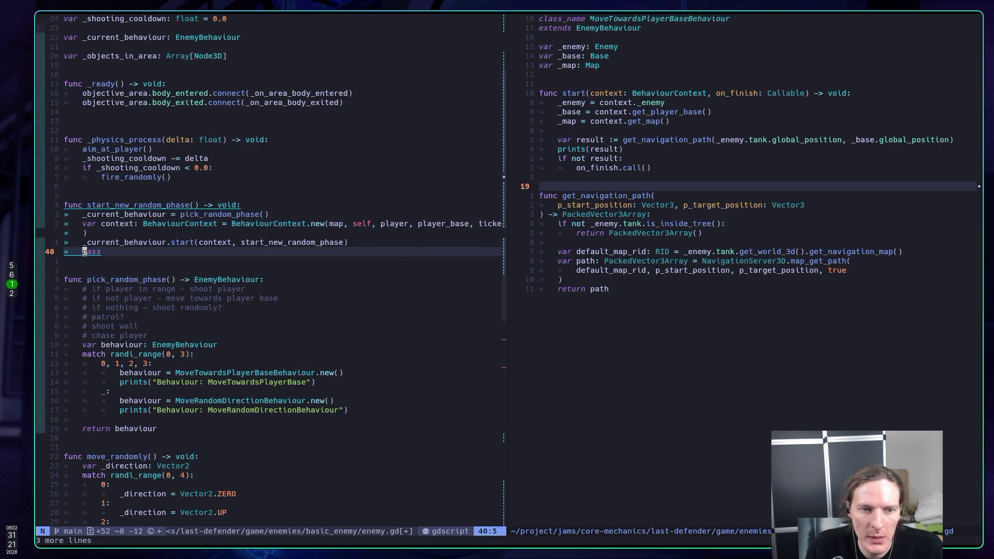
key(d)
key(d)
text(jk:w)
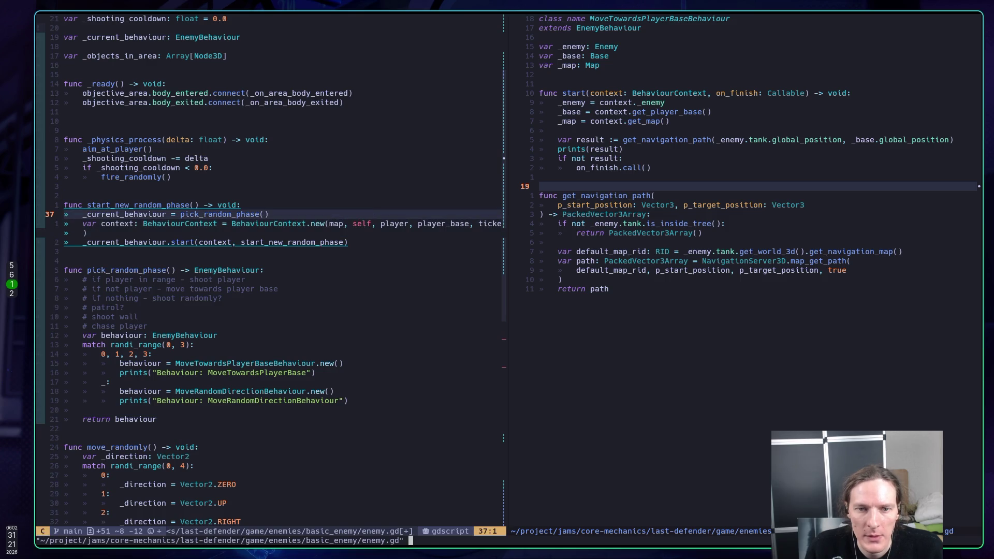
key(Return)
key(k)
key(k)
key(k)
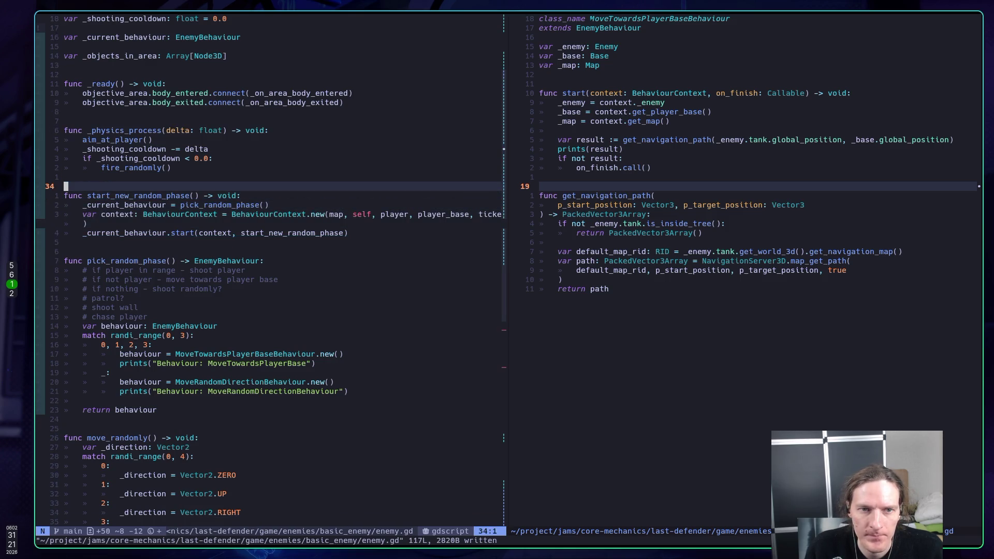
Add a start_new_random_phase() call at the end of _ready and save
key(w)
text(o)
text(star)
key(Return)
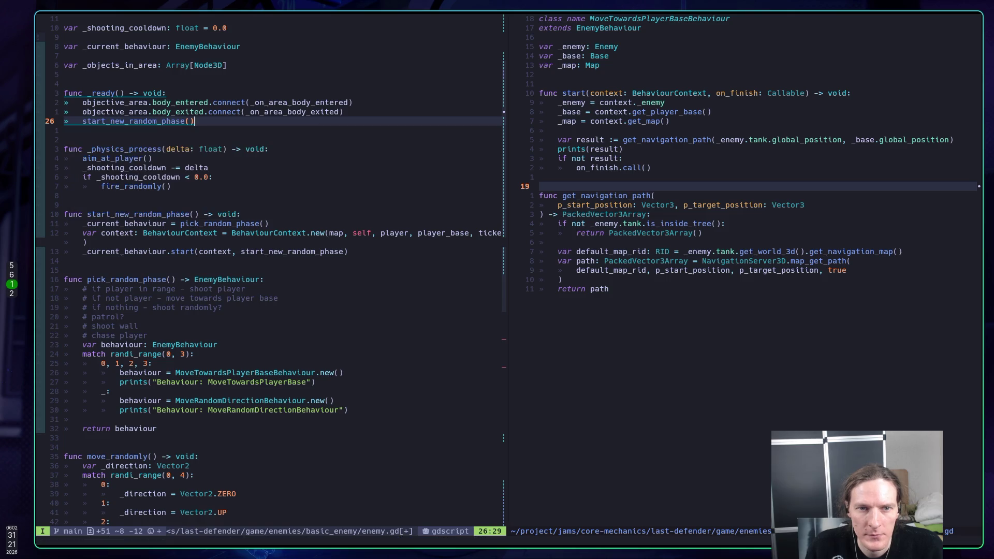
key(Escape)
text(:w)
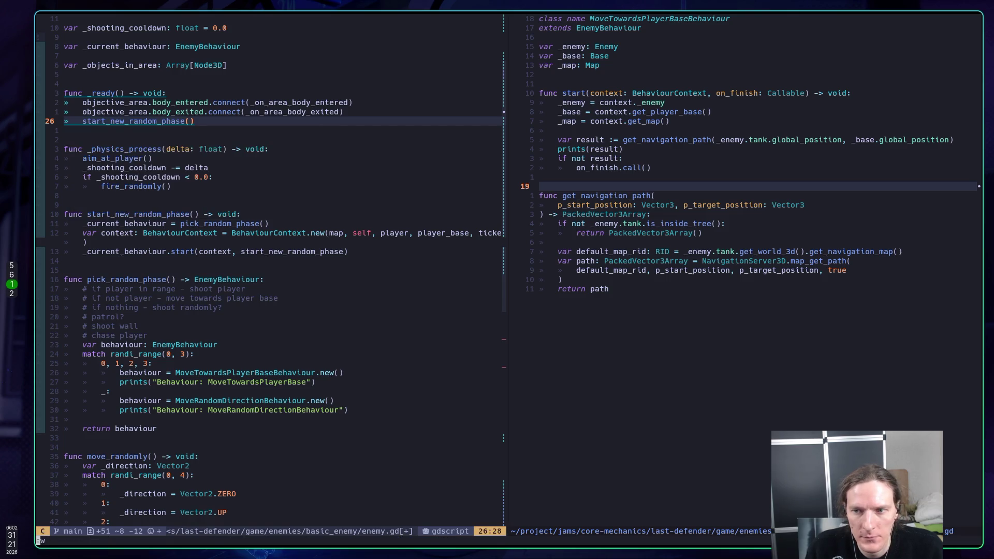
key(Return)
Look over move_randomly, aim_at_player and the behaviour start call in enemy.gd
key(j)
key(j)
key(j)
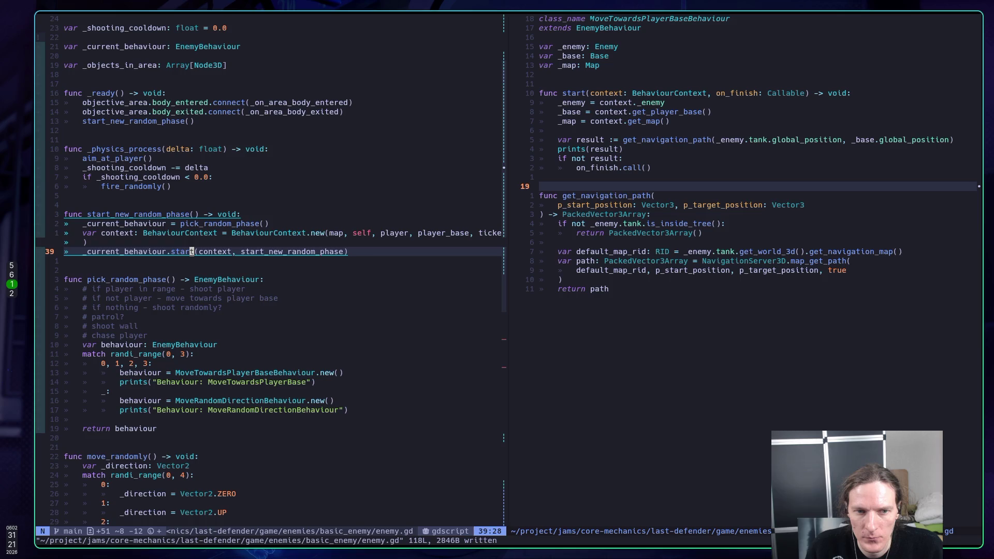
key(j)
key(j)
key(j)
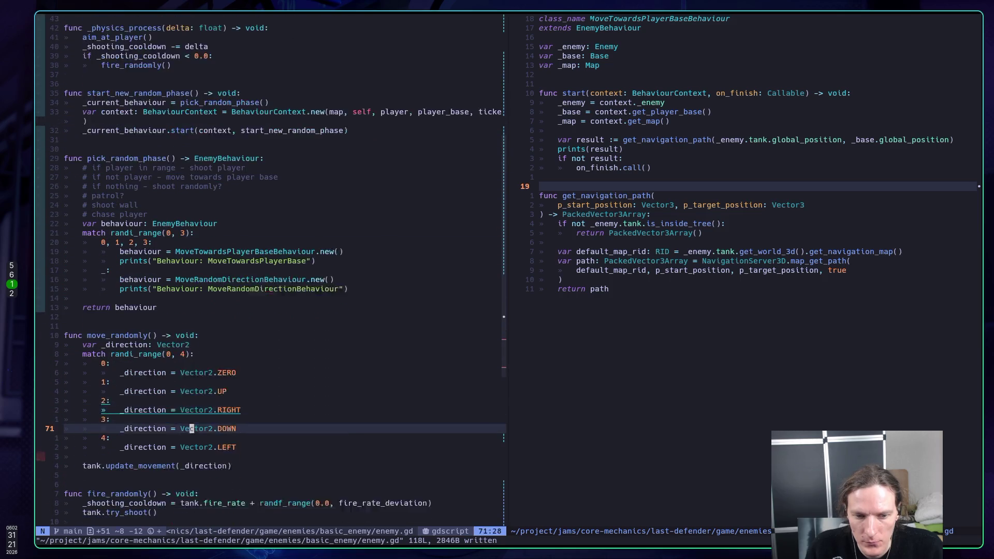
key(j)
key(j)
key(j)
key(k)
key(k)
key(k)
key(k)
key(k)
key(k)
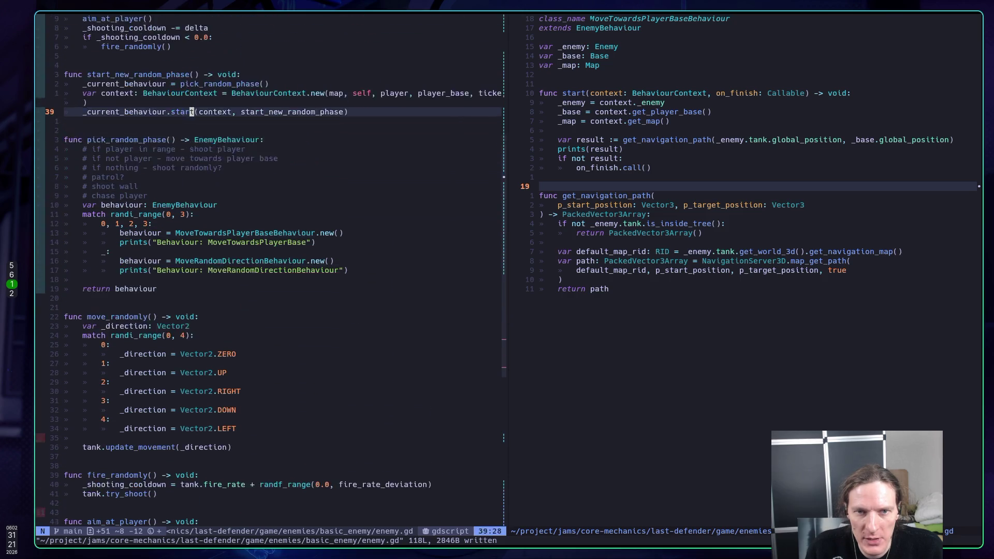
key(k)
key(k)
key(k)
key(j)
key(j)
key(j)
key(l)
key(l)
key(l)
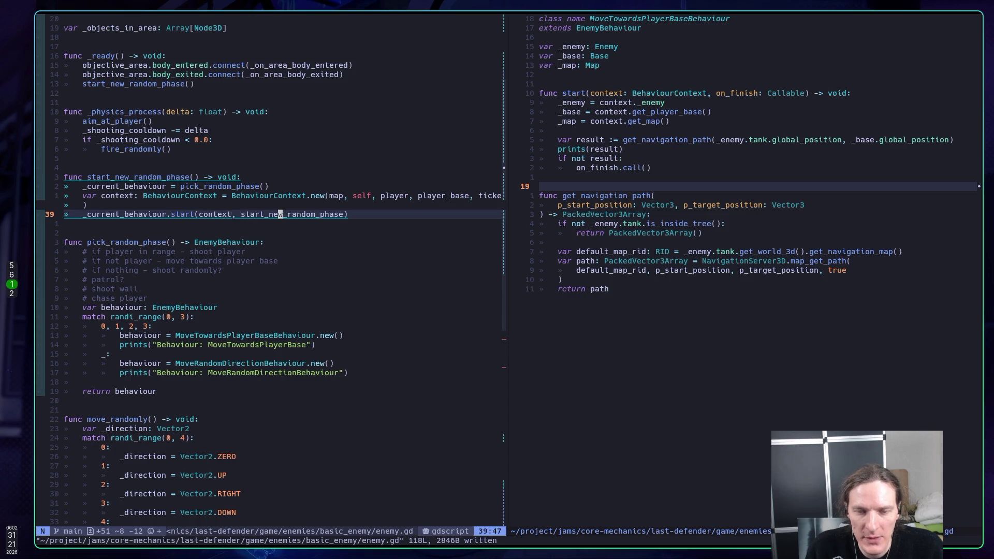
key(k)
key(k)
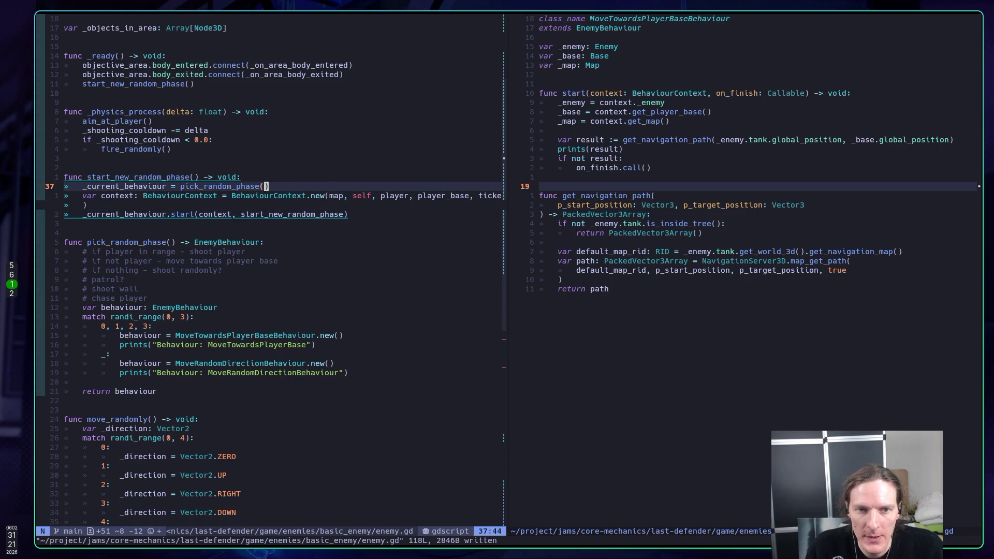
Insert 'await ticker.ticked' above the behaviour assignment, save, and run the project in Godot
key(O)
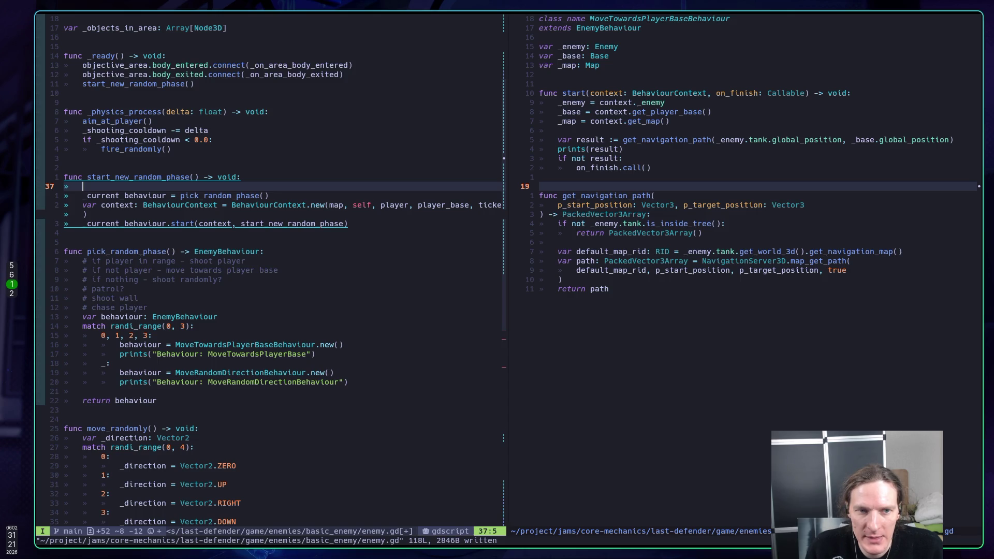
text(await )
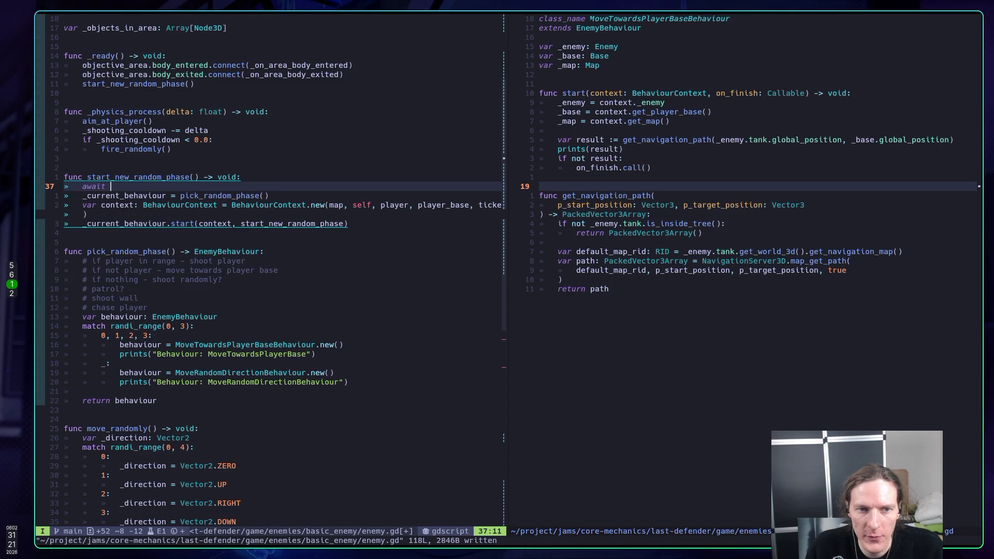
text(ticker.)
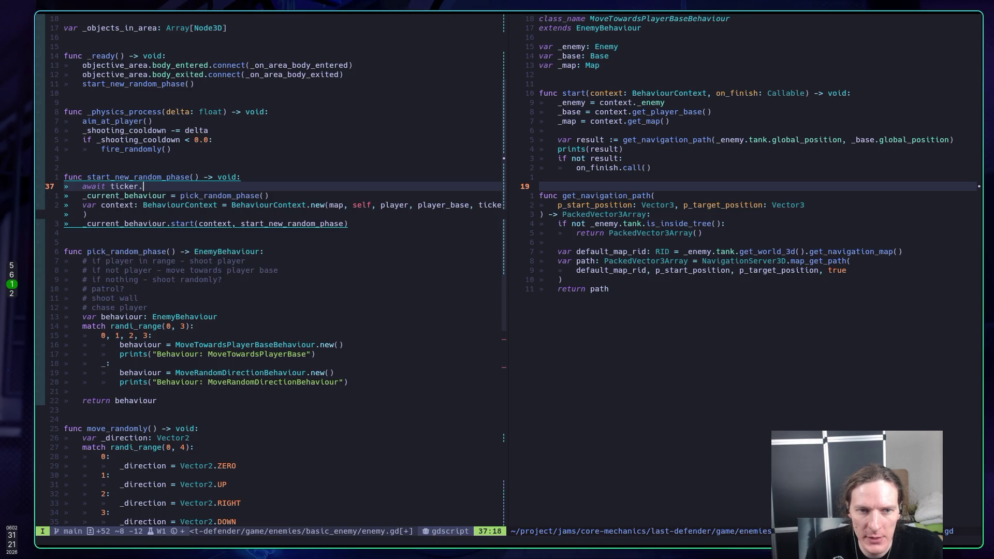
key(Return)
key(Escape)
text(:w)
key(Return)
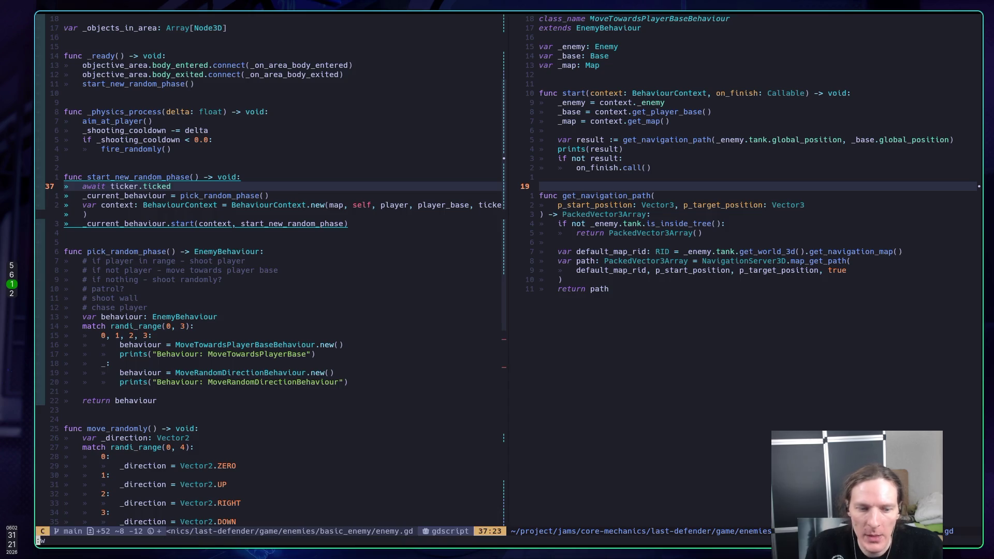
key(super+5)
key(F5)
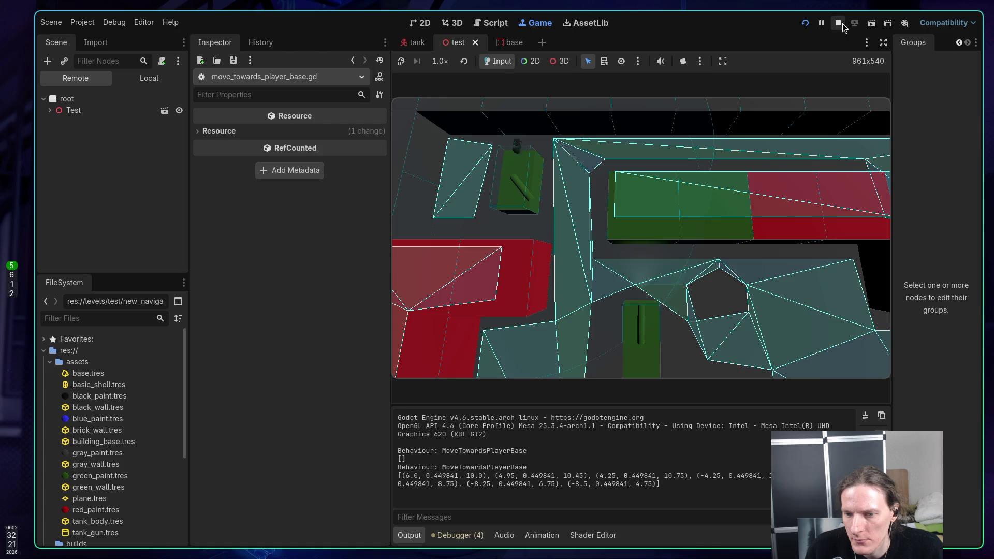
Stop the test run after it prints the non-empty navigation path, and return to Neovim
click(842, 24)
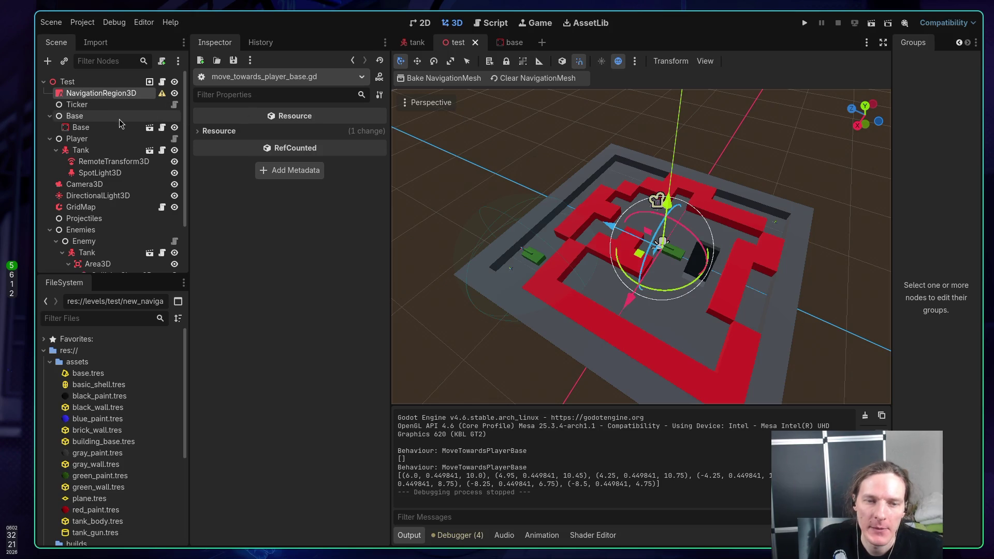
scroll(115, 132, down, 1)
scroll(113, 132, up, 1)
key(super+1)
Start a '_line3d: Line3D' variable below the if not result check, then erase it
key(j)
key(k)
key(k)
key(k)
key(ctrl+w)
key(l)
key(k)
key(k)
key(k)
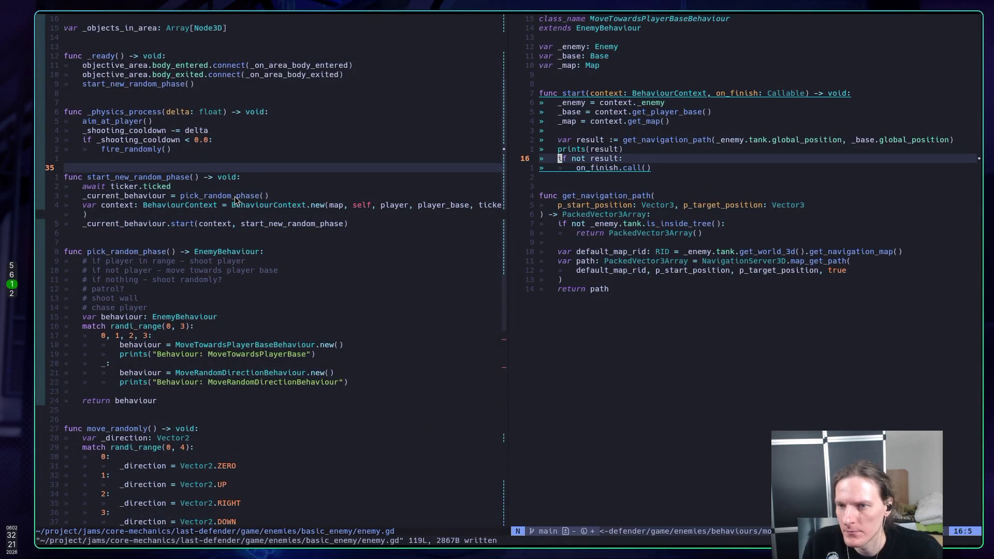
key(k)
key(k)
key(k)
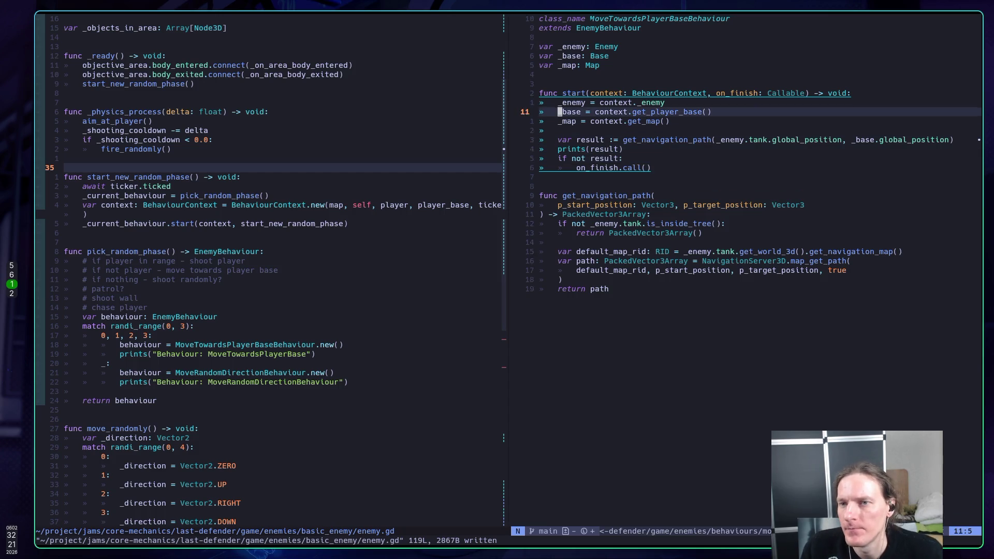
text(joar _line)
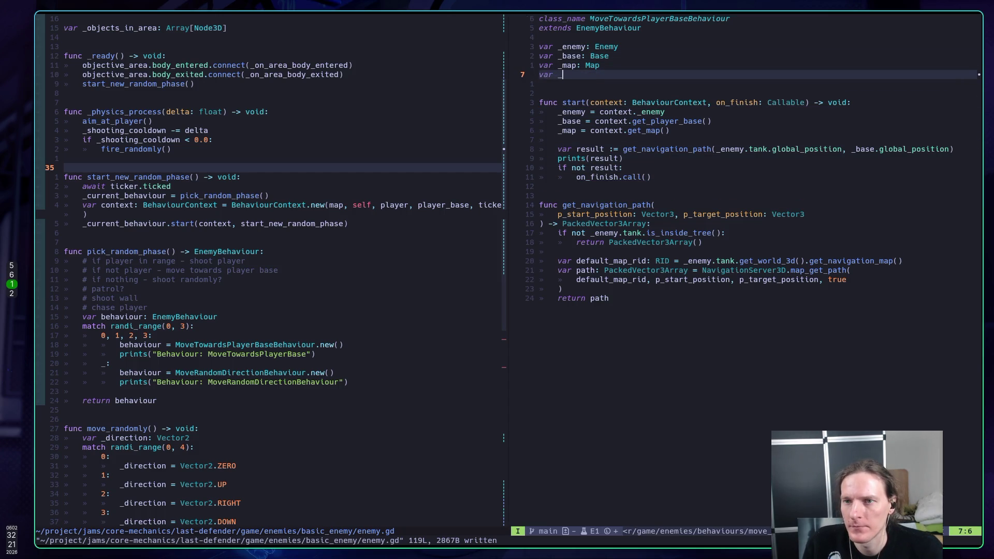
text(3d)
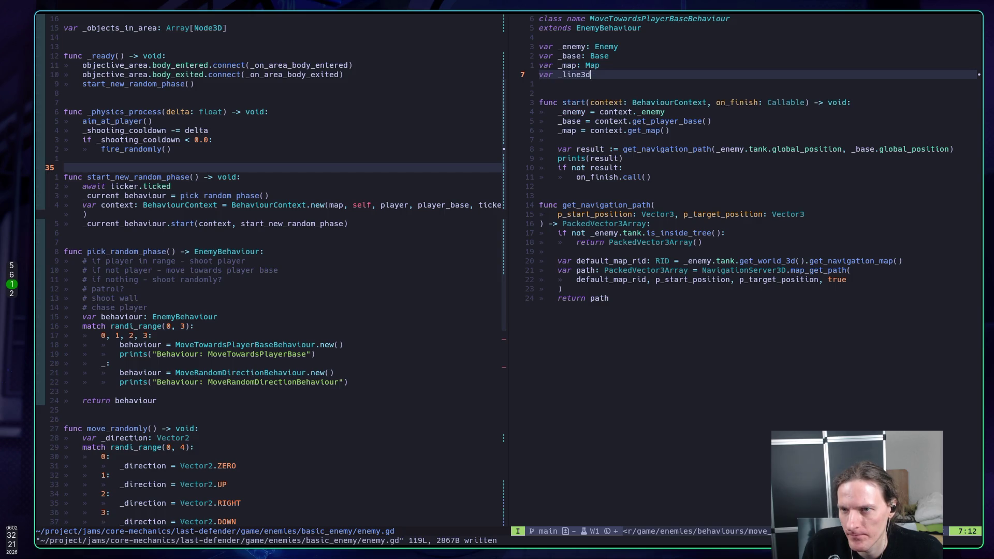
text(: Lin)
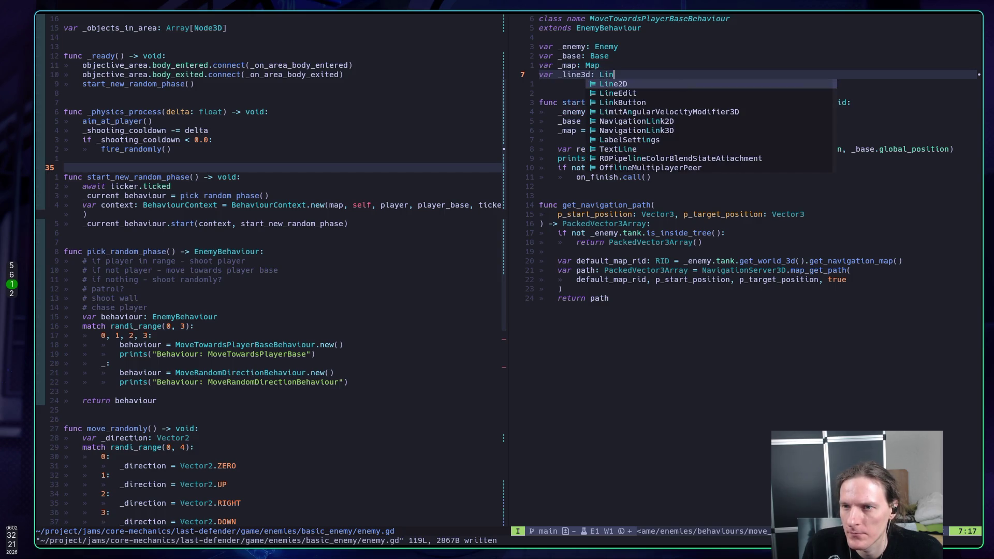
text(e3D)
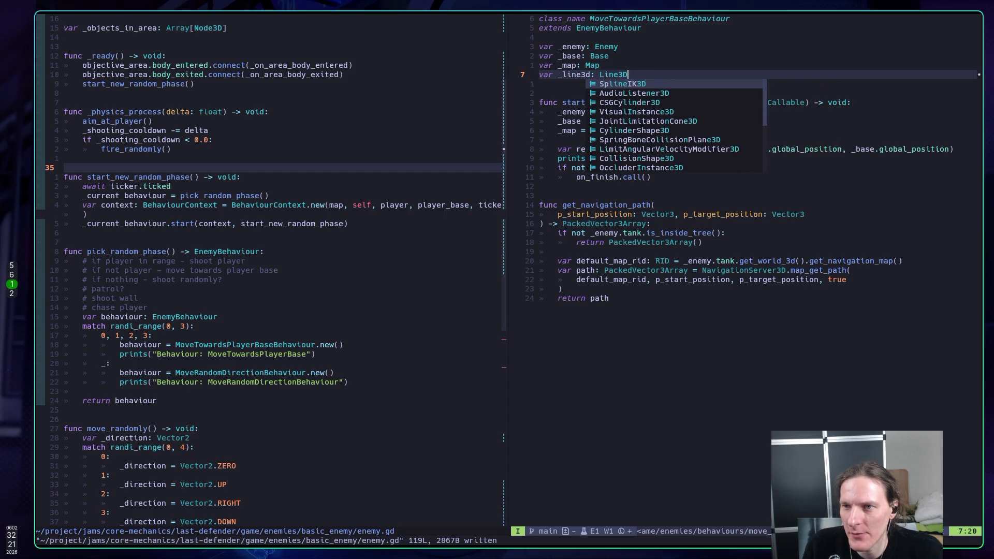
key(BackSpace)
key(BackSpace)
key(BackSpace)
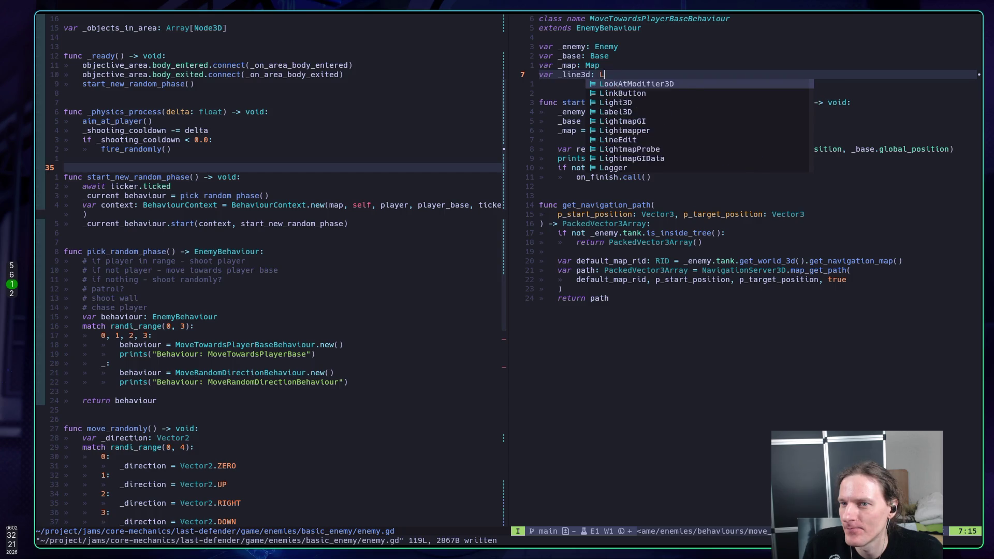
key(BackSpace)
key(BackSpace)
key(BackSpace)
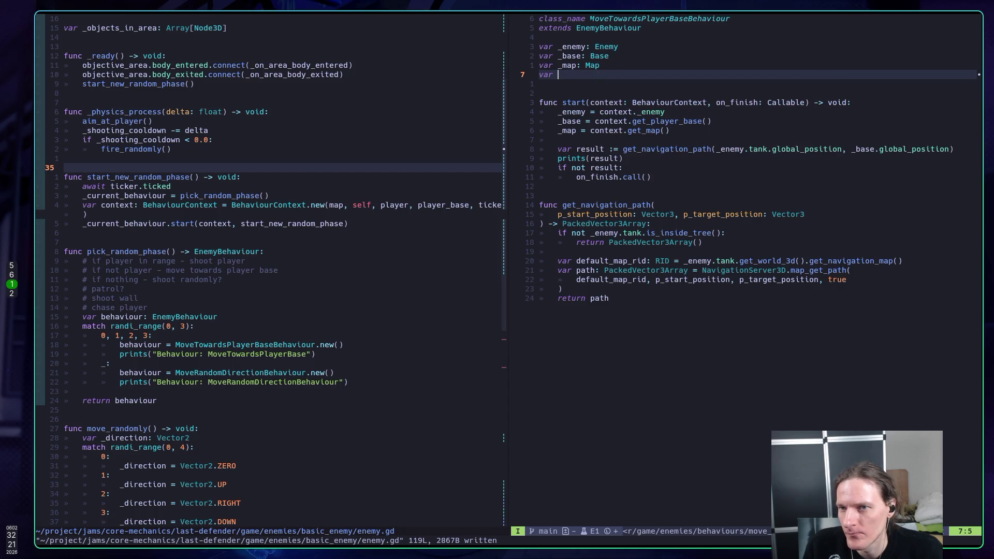
key(BackSpace)
key(BackSpace)
Save move_towards_player_base.gd and bring the Godot editor back
key(Escape)
text(:w)
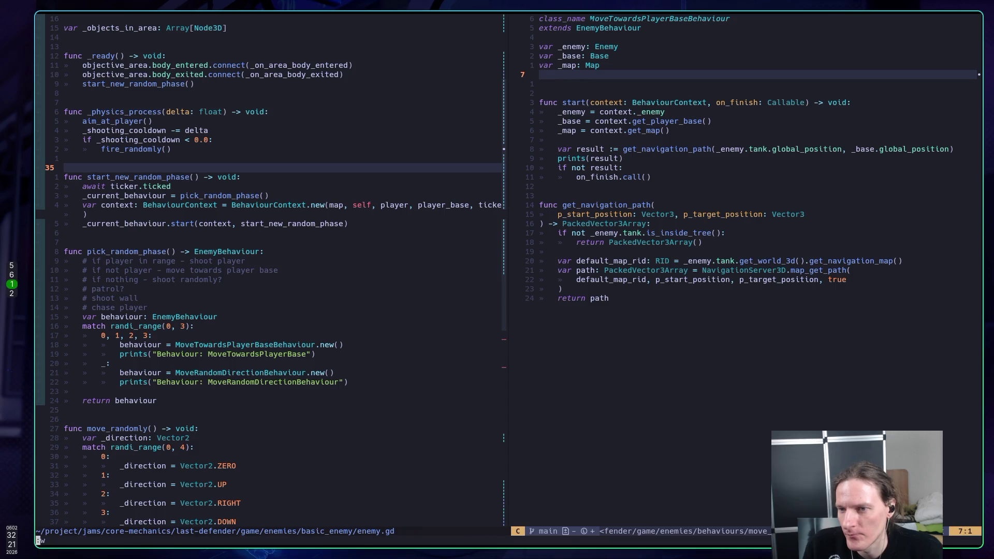
key(Return)
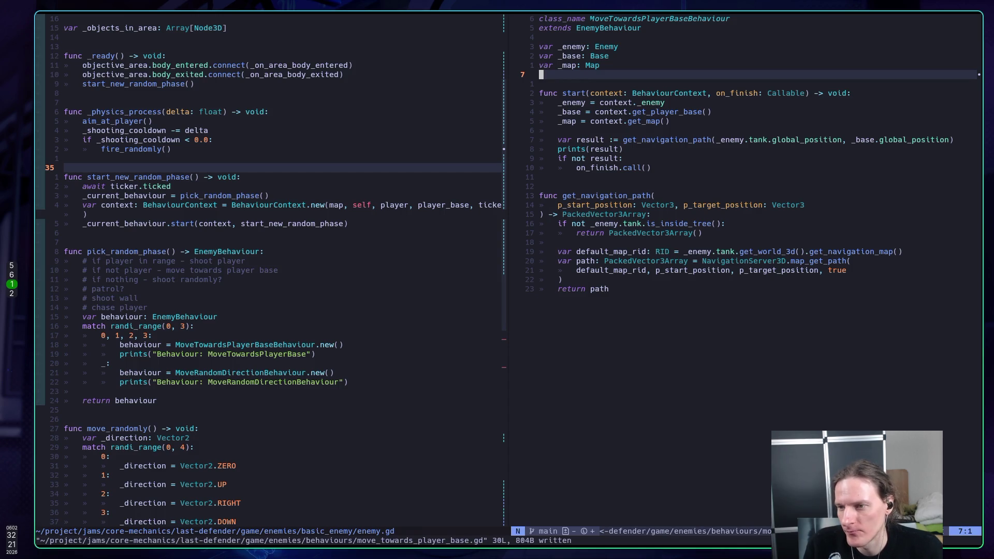
key(super+5)
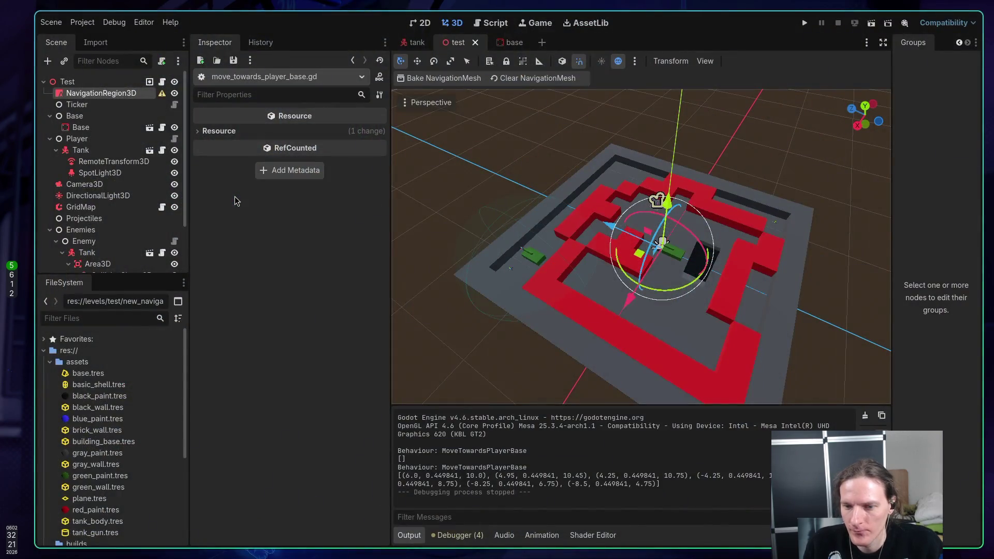
Scroll the Using NavigationPaths docs page to the GDScript example following current_path via map_get_path
key(super+2)
scroll(523, 254, down, 3)
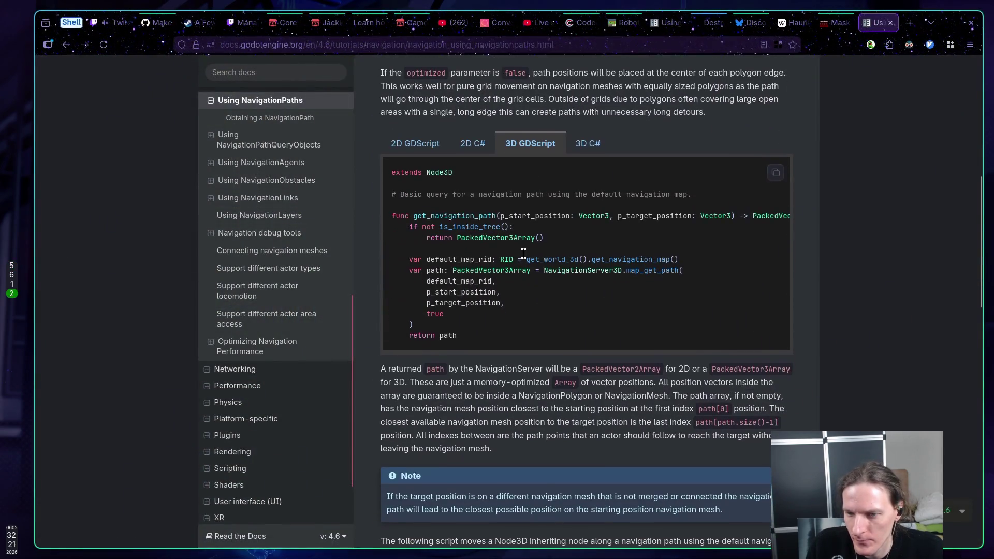
scroll(523, 254, down, 3)
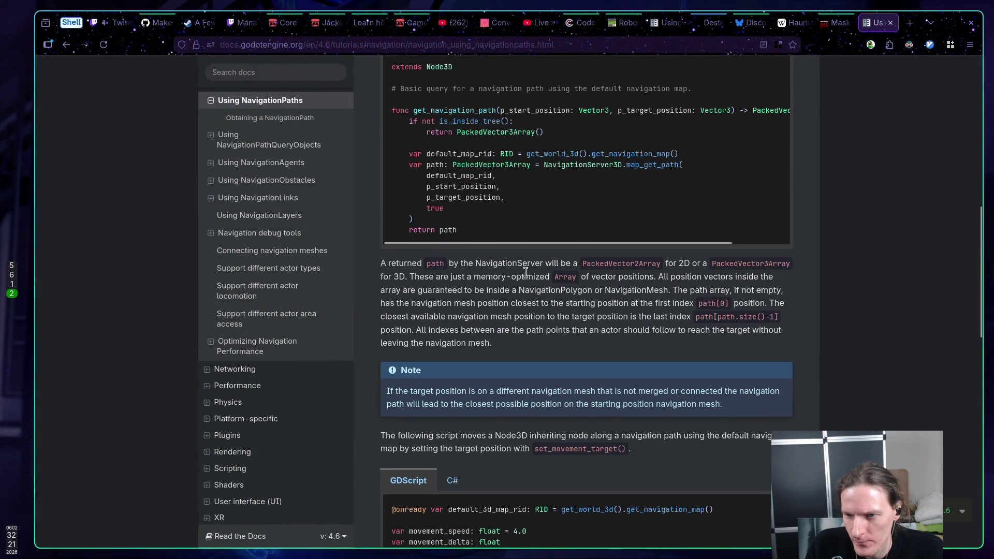
scroll(526, 271, down, 5)
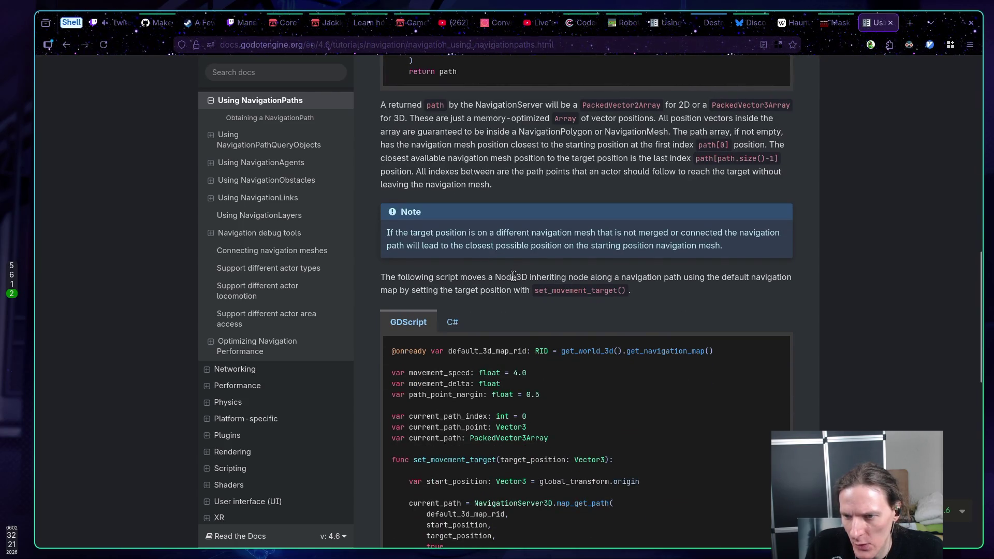
scroll(528, 273, down, 3)
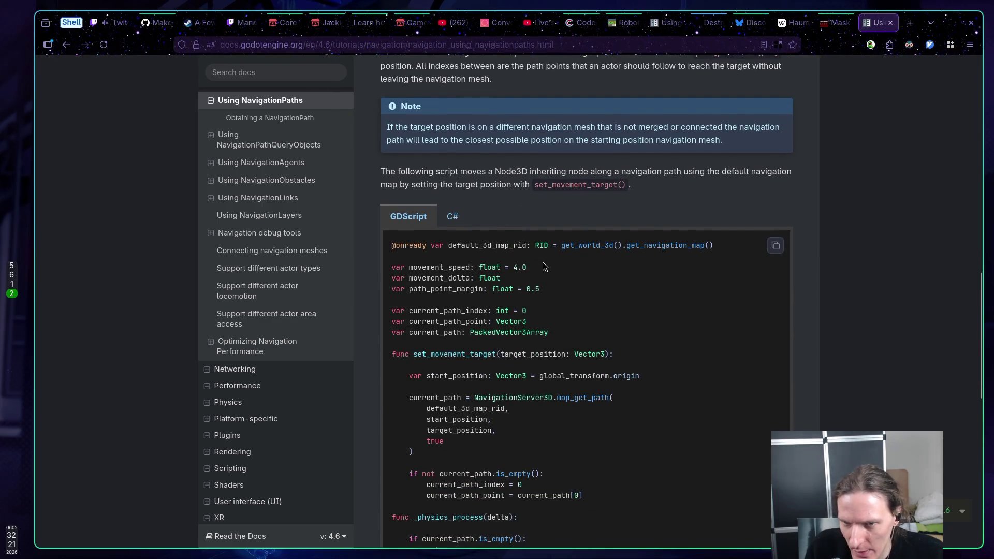
scroll(542, 261, down, 2)
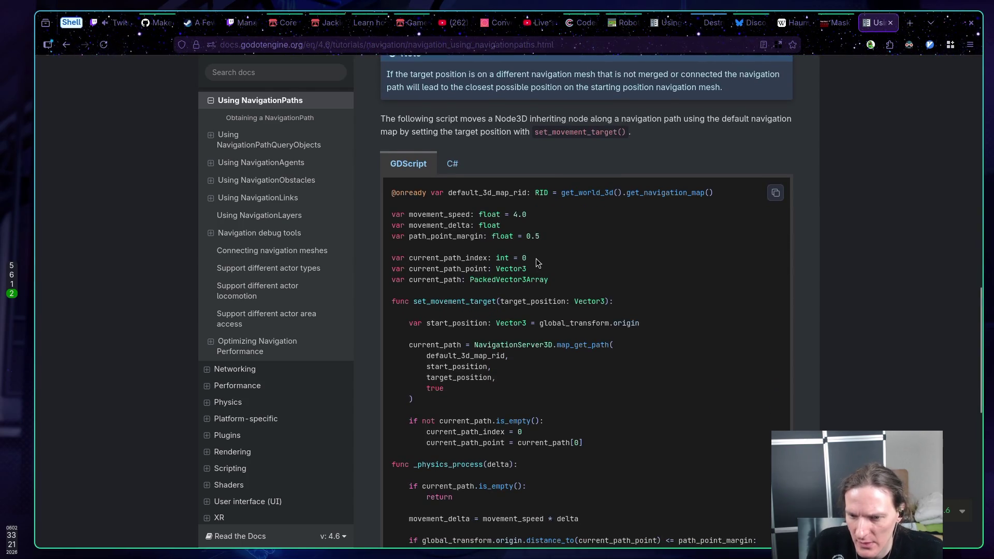
scroll(537, 262, down, 2)
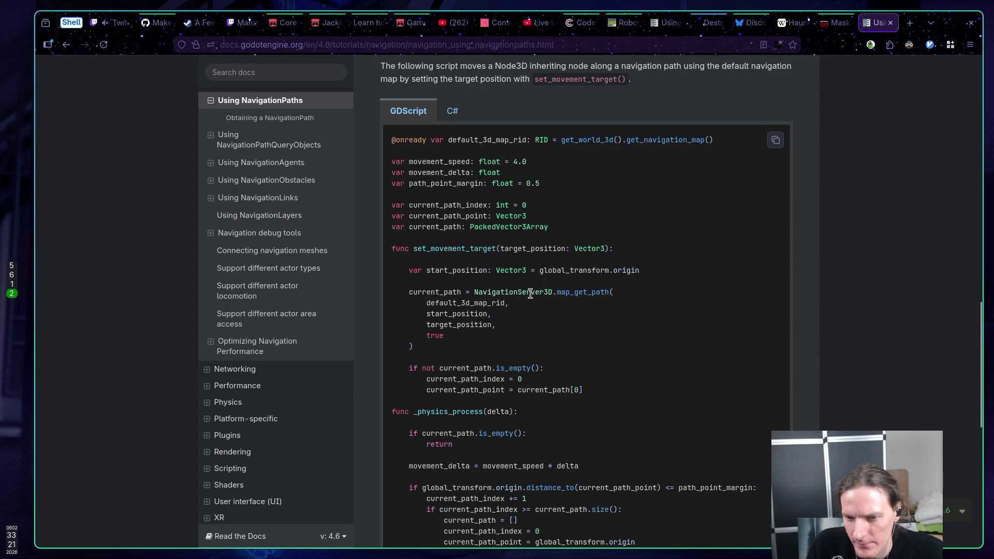
scroll(529, 298, down, 5)
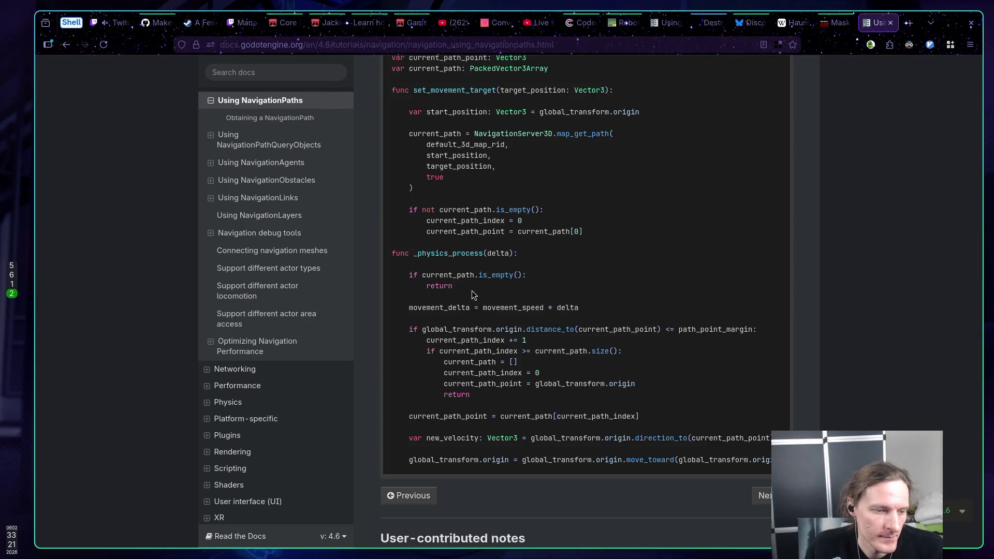
scroll(466, 283, down, 2)
scroll(466, 284, up, 2)
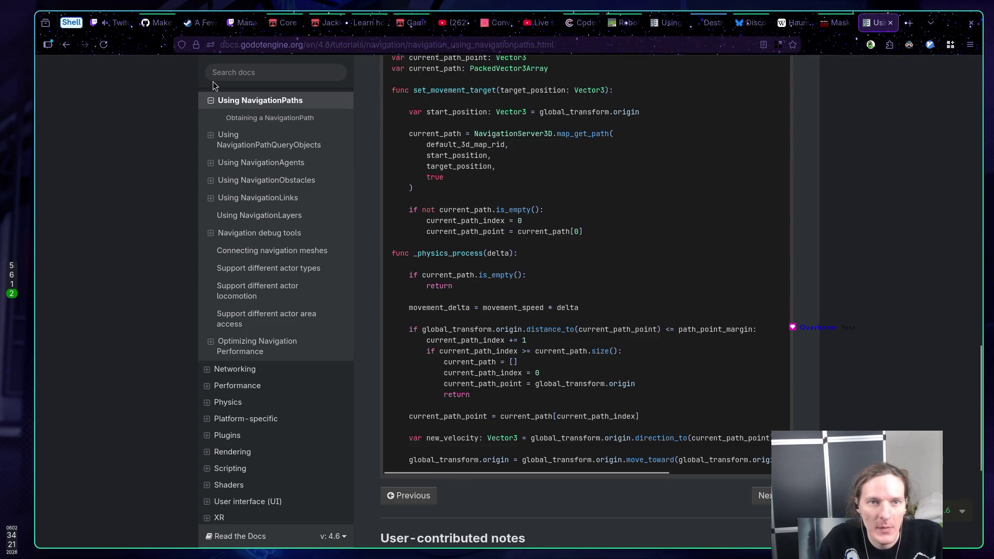
click(120, 23)
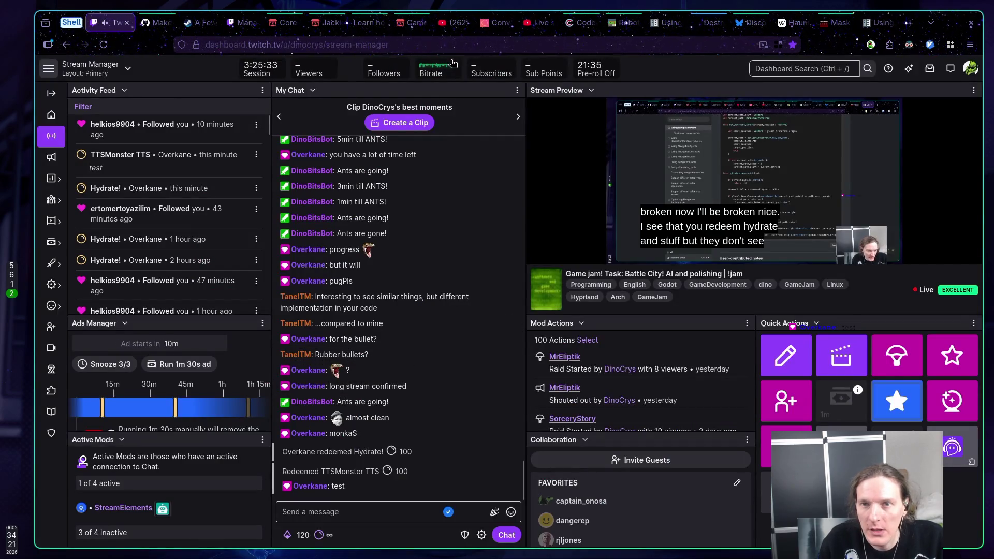
Glance at the YouTube Studio livestream and Twitch Stream Manager, then return to Neovim
click(539, 22)
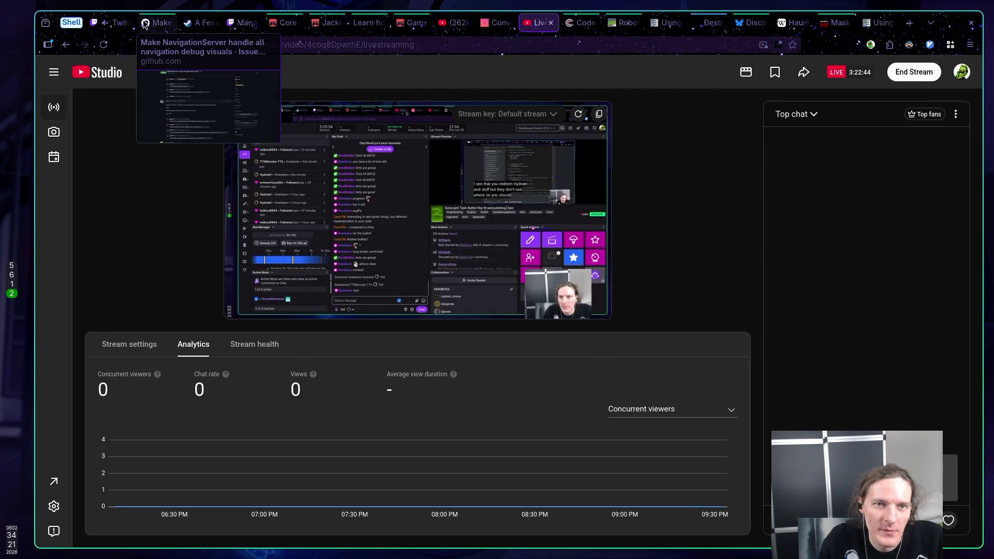
click(119, 24)
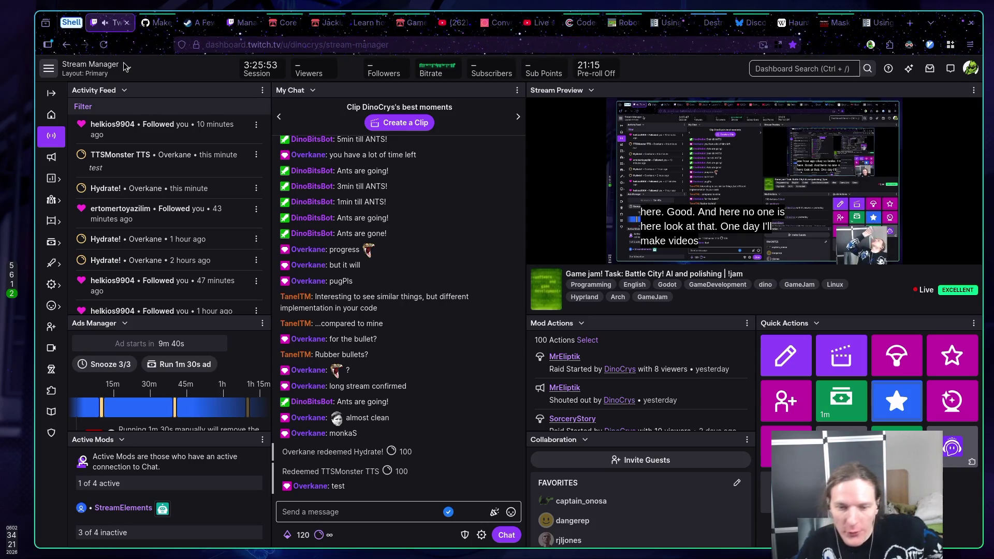
key(super+1)
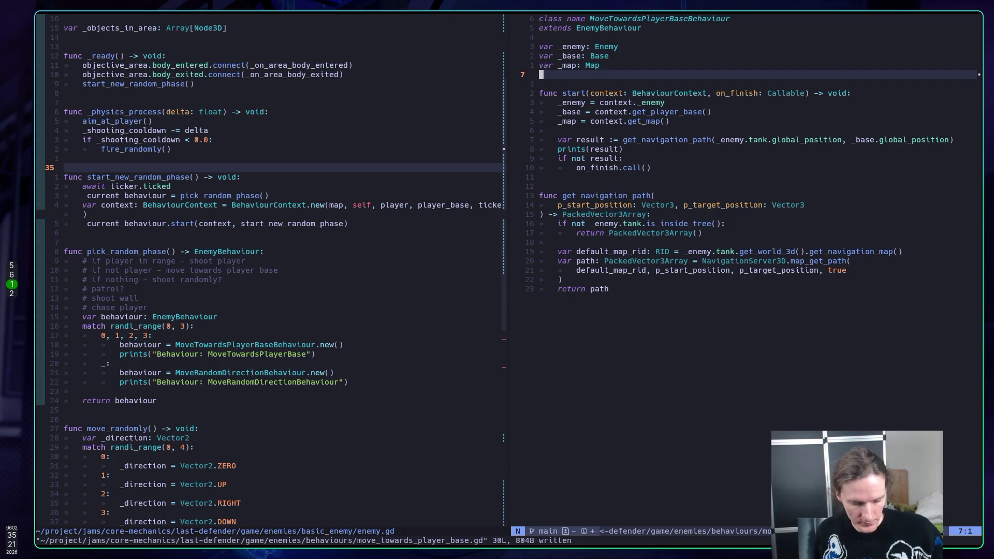
Move the cursor to the 'if not result:' line, then bring up the Bluesky feed in the browser
key(j)
key(braceright)
key(k)
key(k)
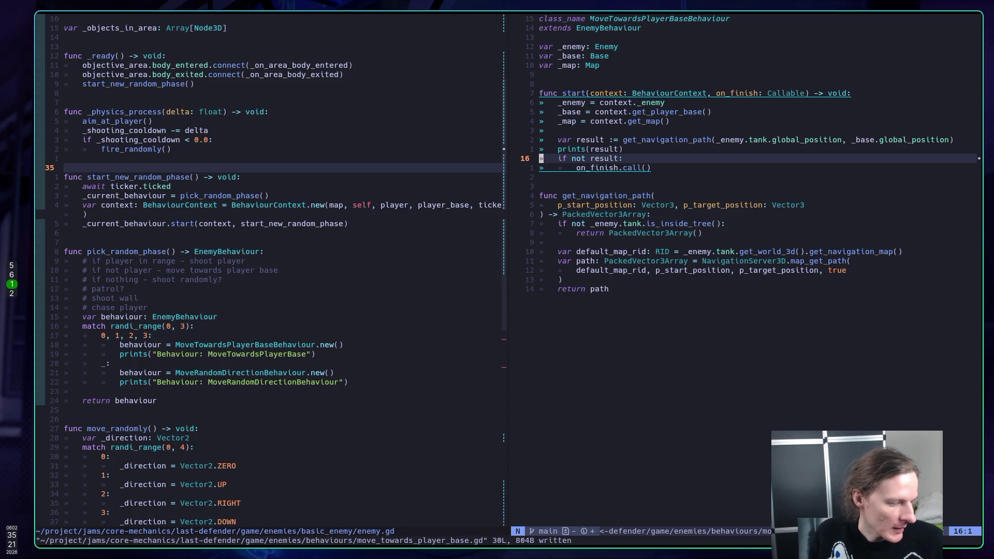
key(super+2)
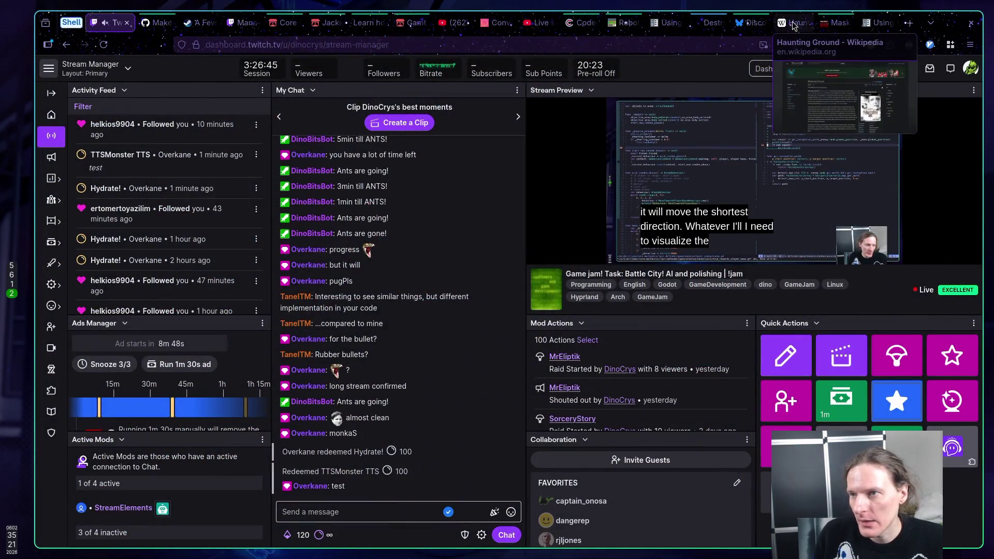
click(753, 24)
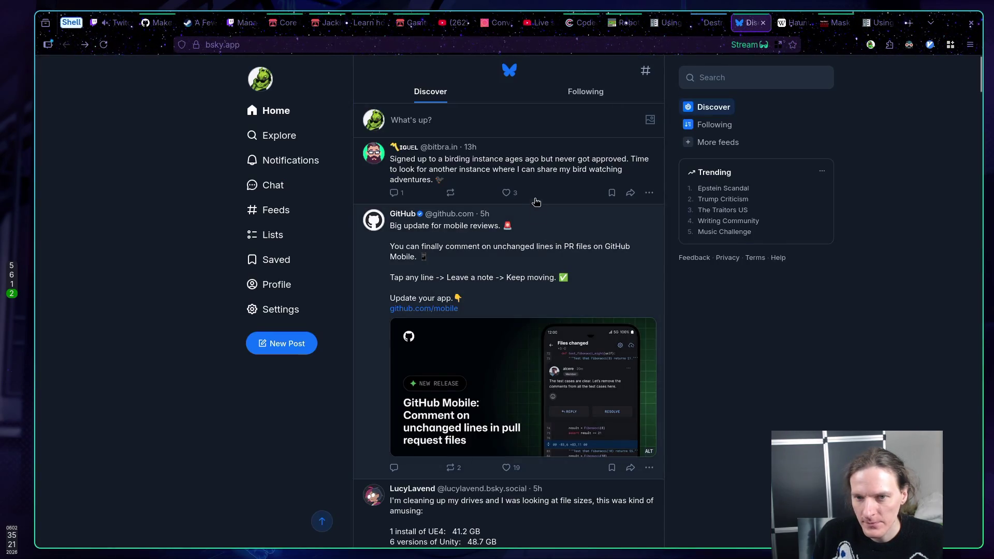
Ask ChatGPT 'How do I visualise the Path?' and read its DebugDraw3D line-drawing answer
click(724, 21)
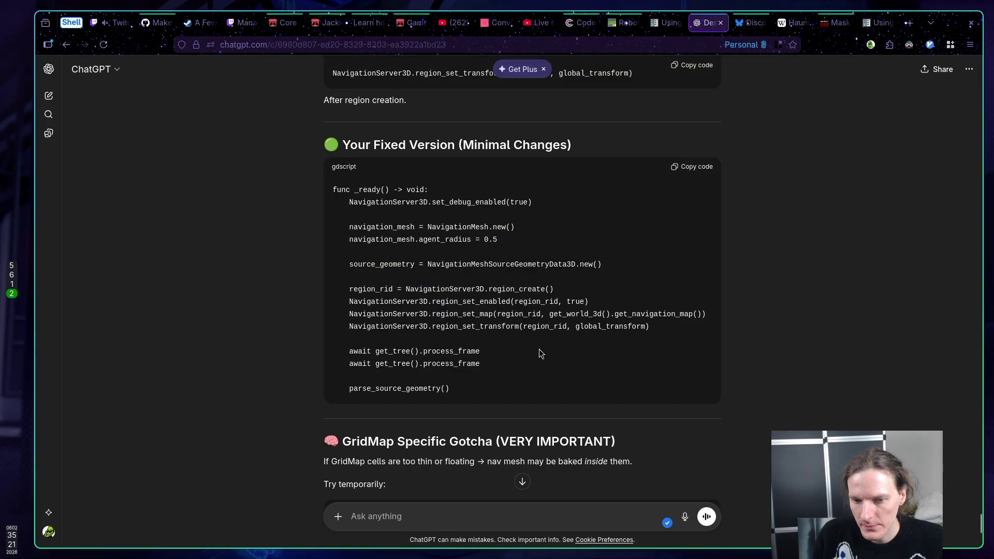
scroll(539, 349, down, 10)
click(464, 513)
text(How do )
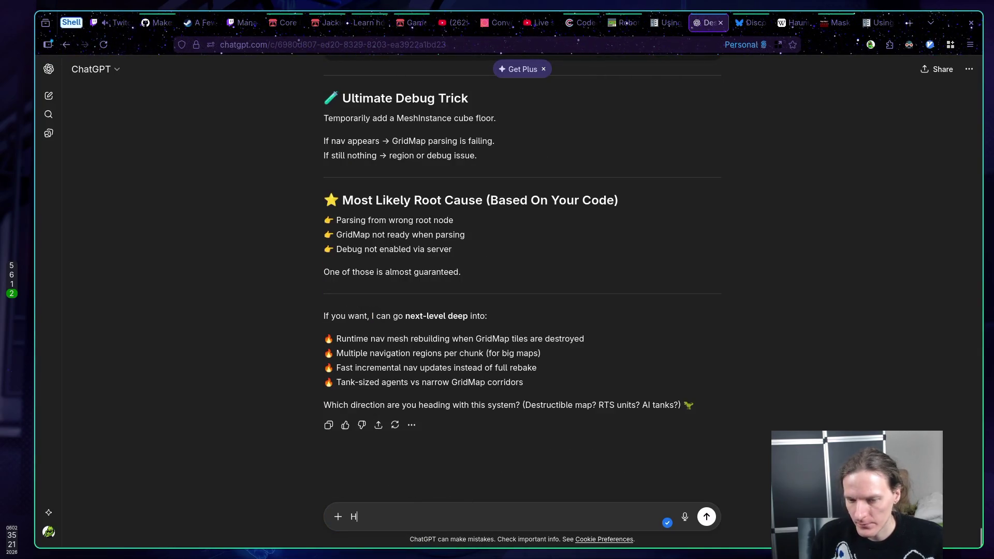
text(I visua)
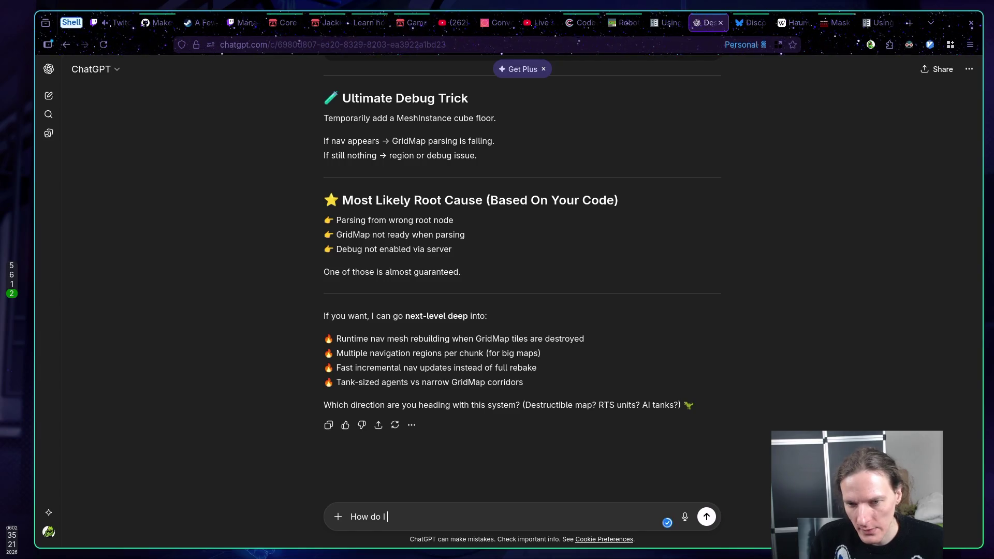
text(lise the P)
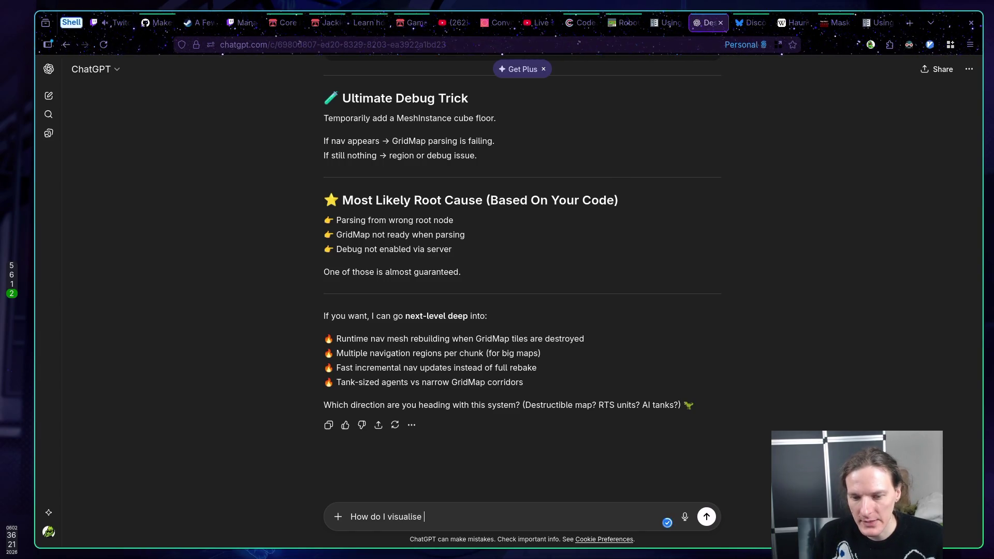
text(ath?)
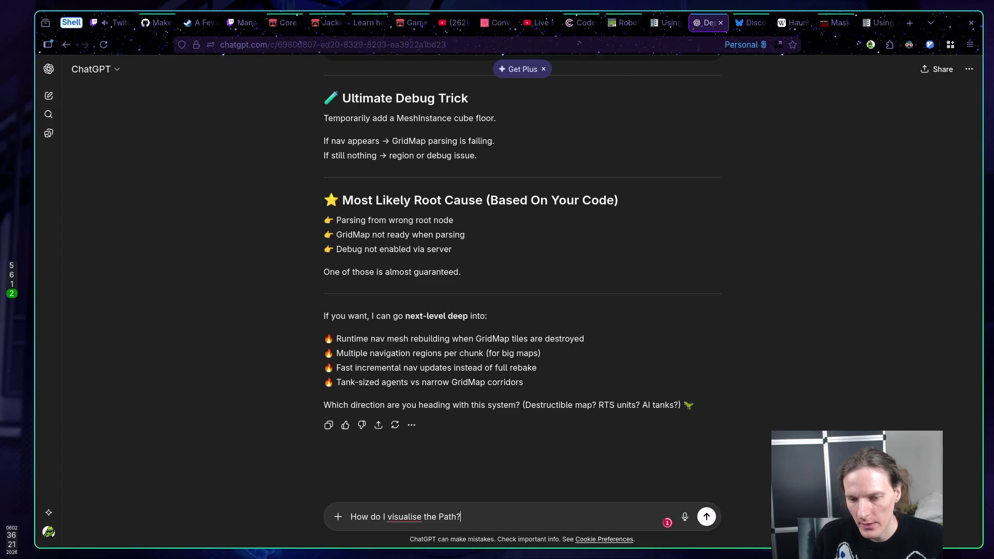
key(Return)
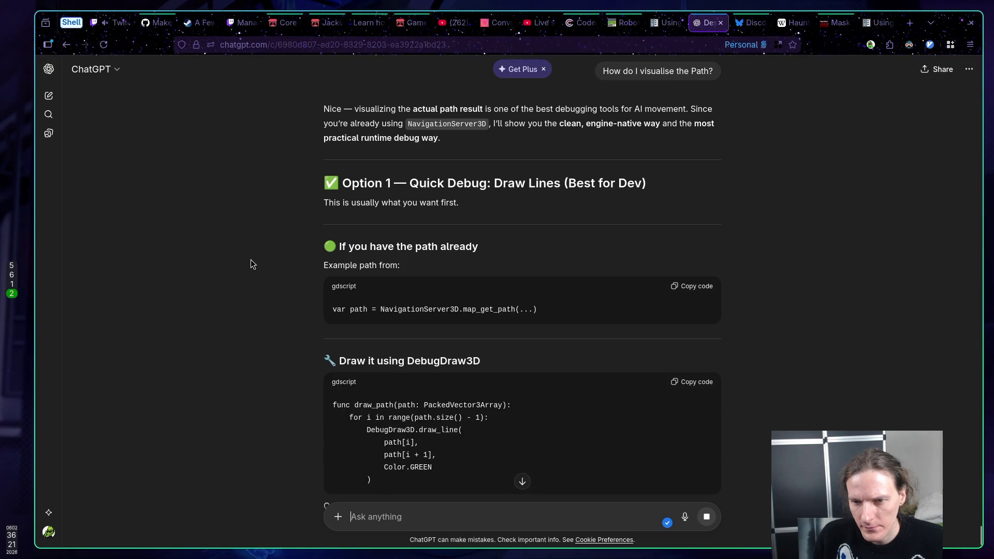
scroll(251, 260, down, 2)
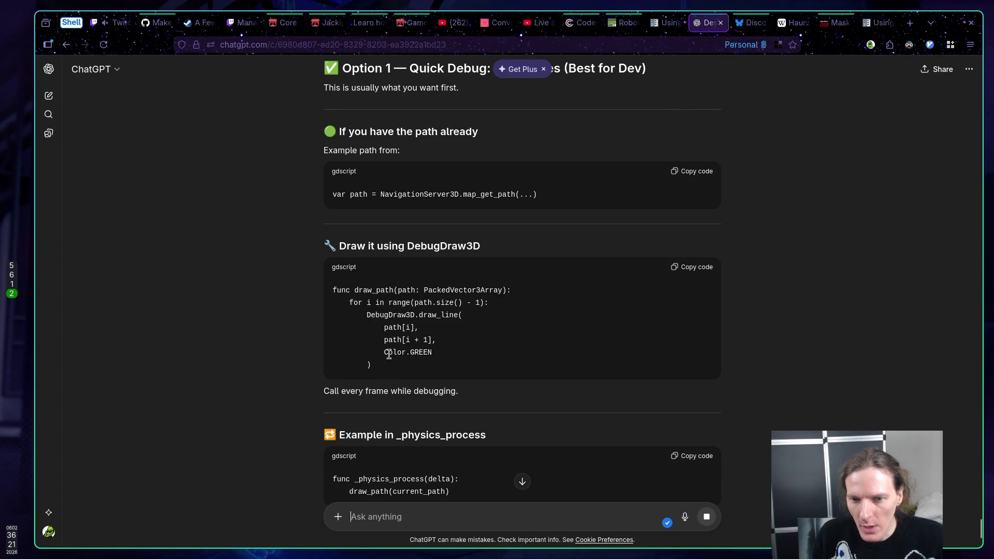
key(super+1)
Add an else: branch below on_finish.call() in start() with a partial DebugD line
key(j)
key(G)
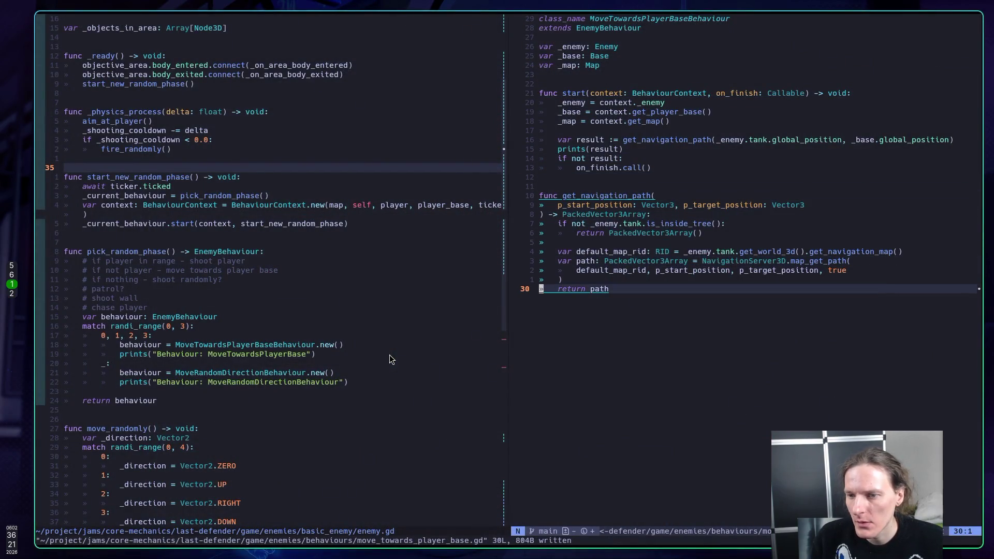
key(k)
key(k)
key(k)
key(k)
key(k)
key(k)
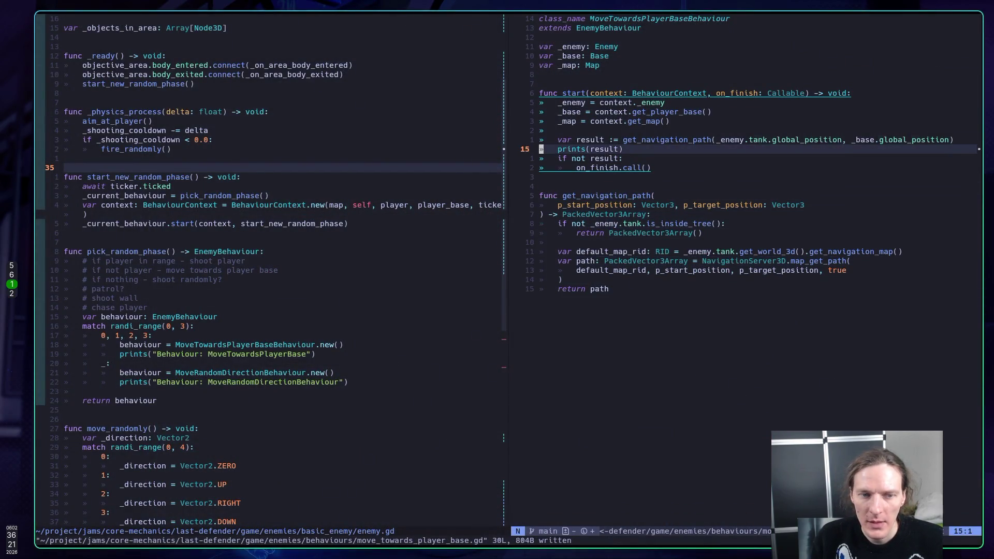
key(j)
key(j)
key(j)
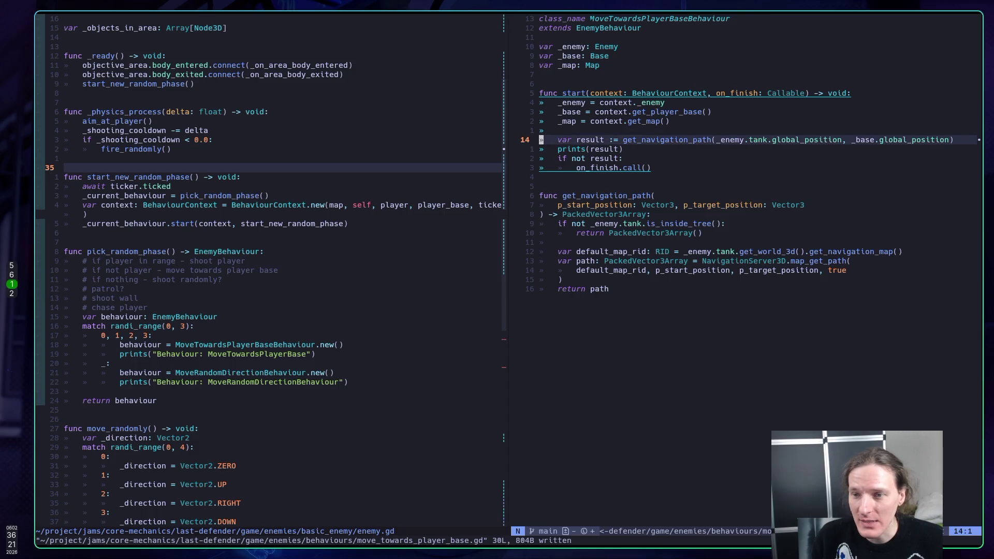
key(k)
key(k)
key(k)
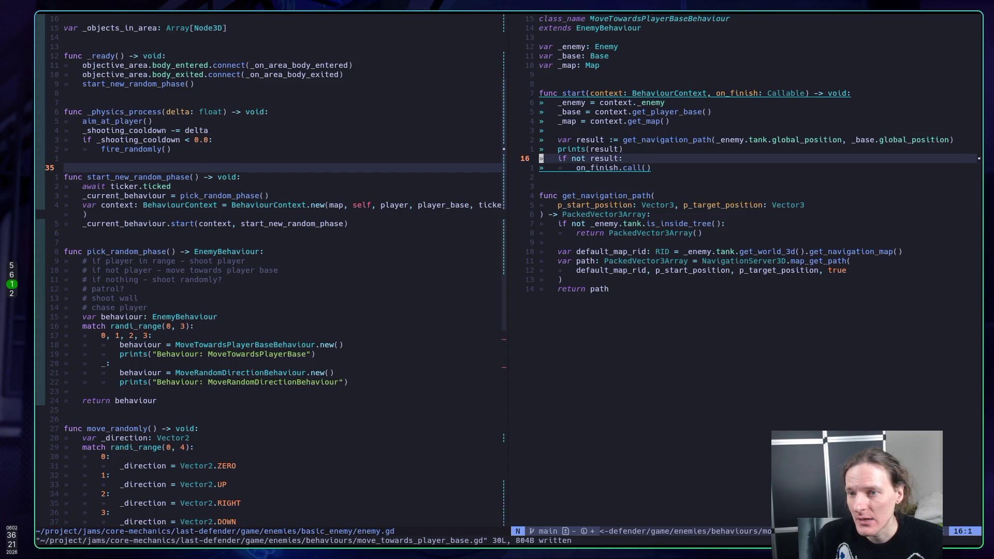
text(jo)
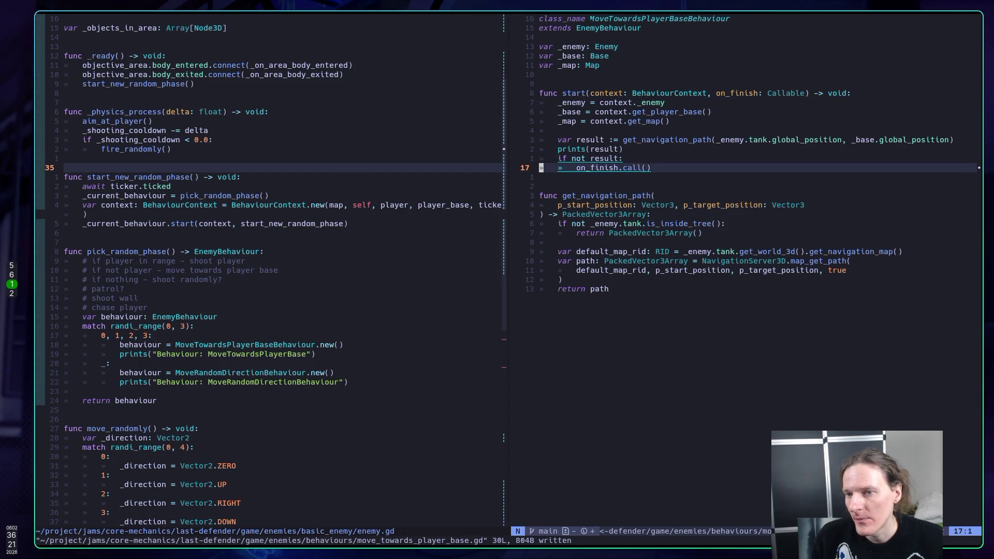
text(else:)
key(Return)
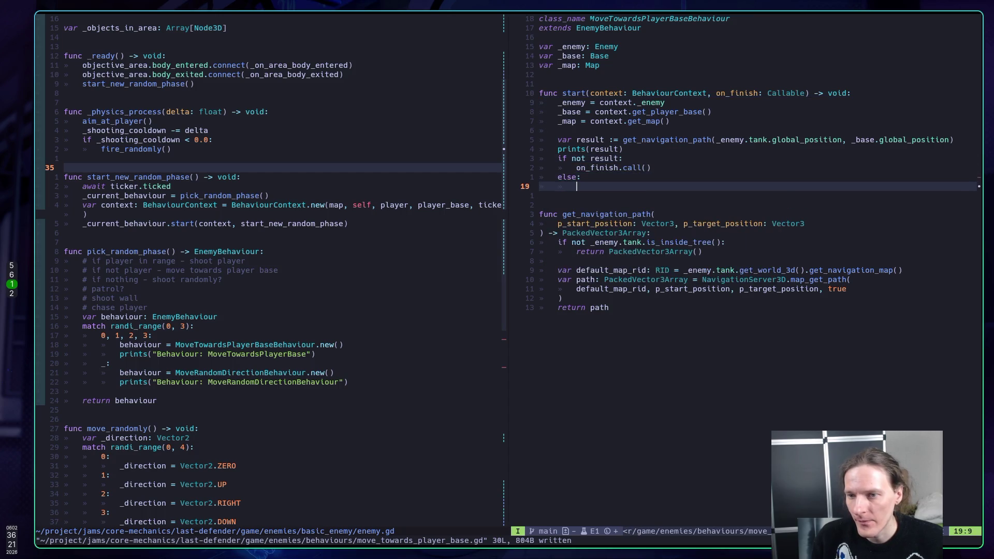
text(Debug)
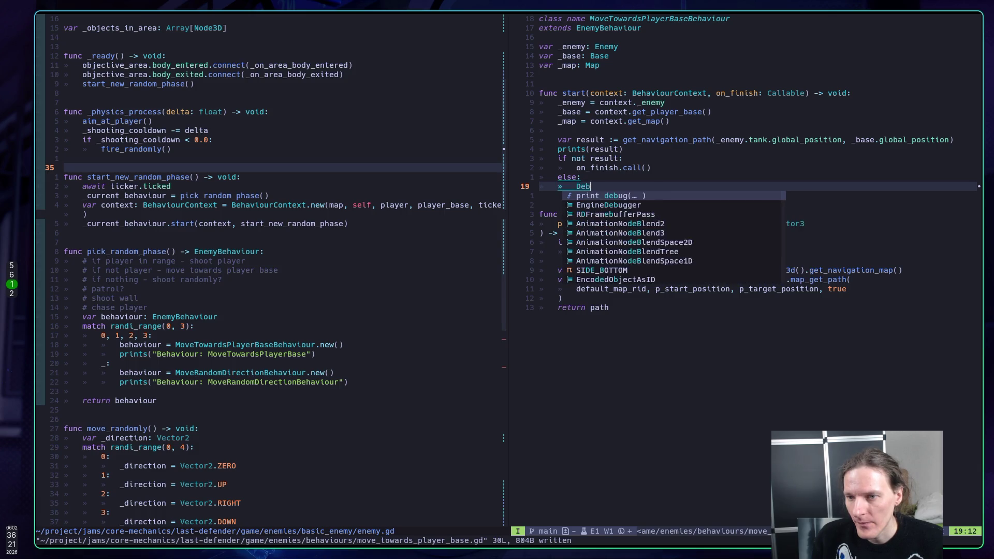
text(D)
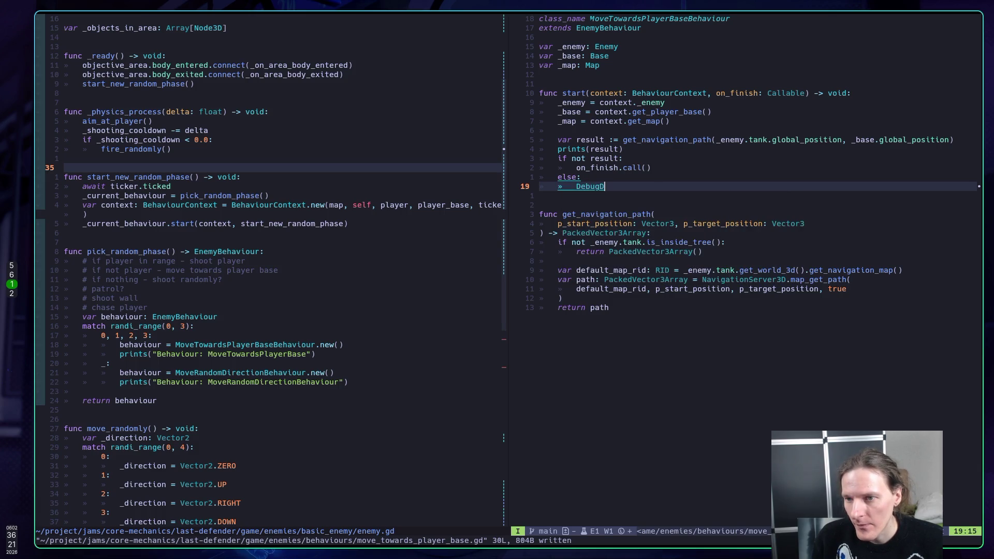
key(Escape)
Bring up the Godot editor's AssetLib asset browser
key(super+6)
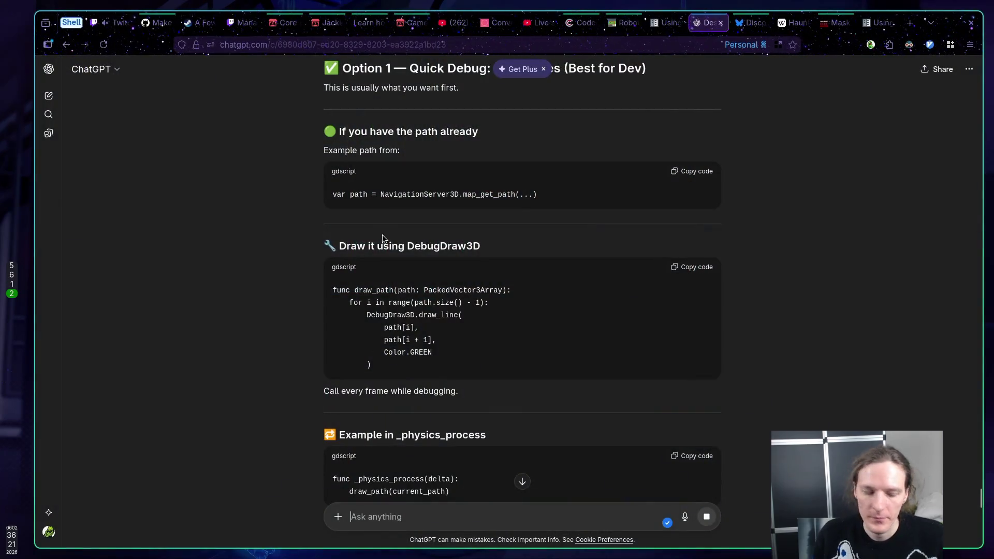
key(super+5)
click(585, 23)
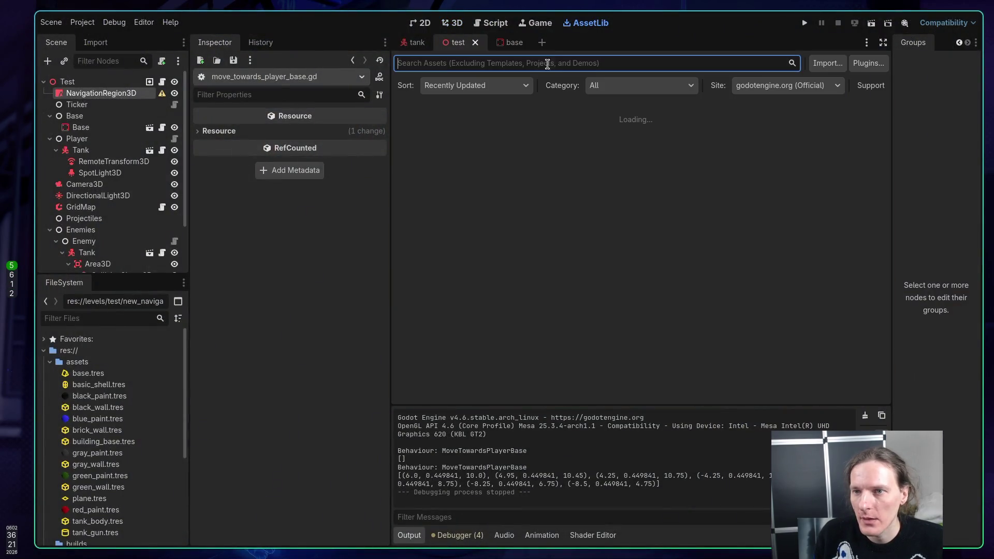
Search AssetLib for 'debug draw', open Debug Draw 3D (4.4.1+) and download it
text(deg)
text(g)
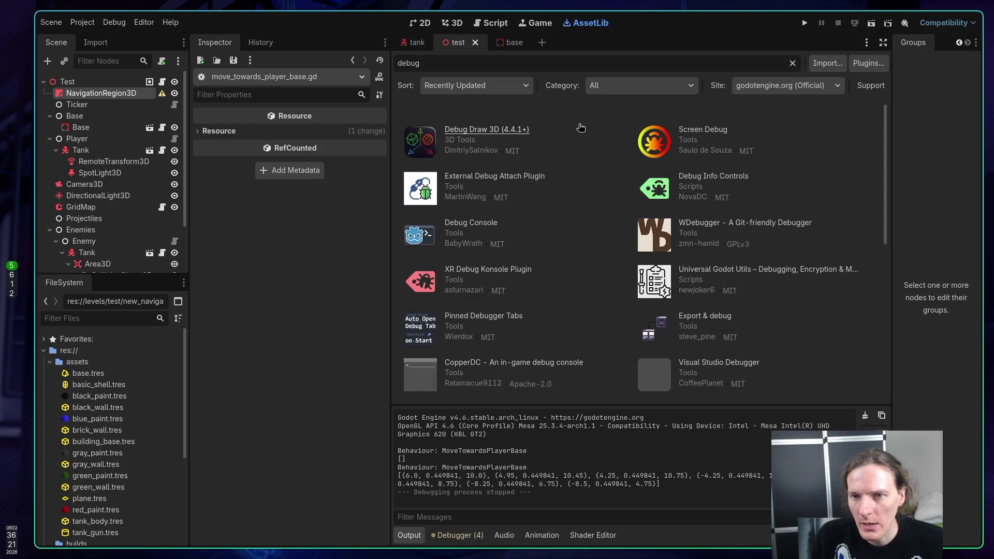
text( dwa)
key(BackSpace)
key(BackSpace)
text(raw)
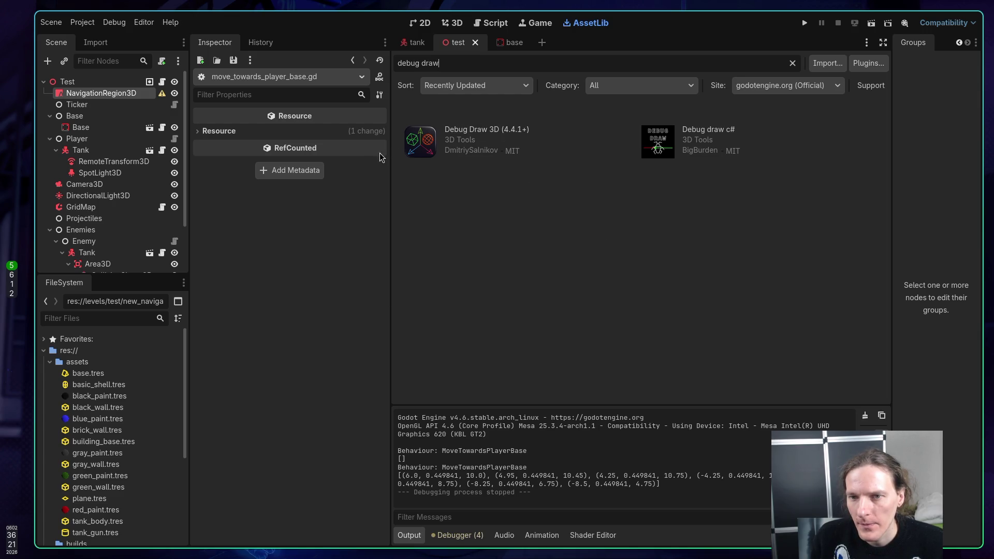
click(458, 137)
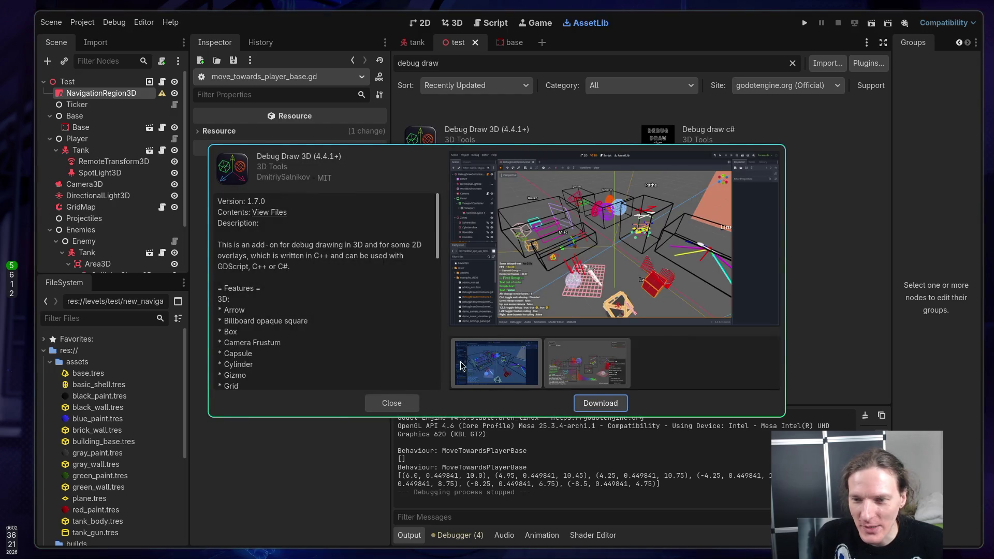
scroll(342, 299, down, 10)
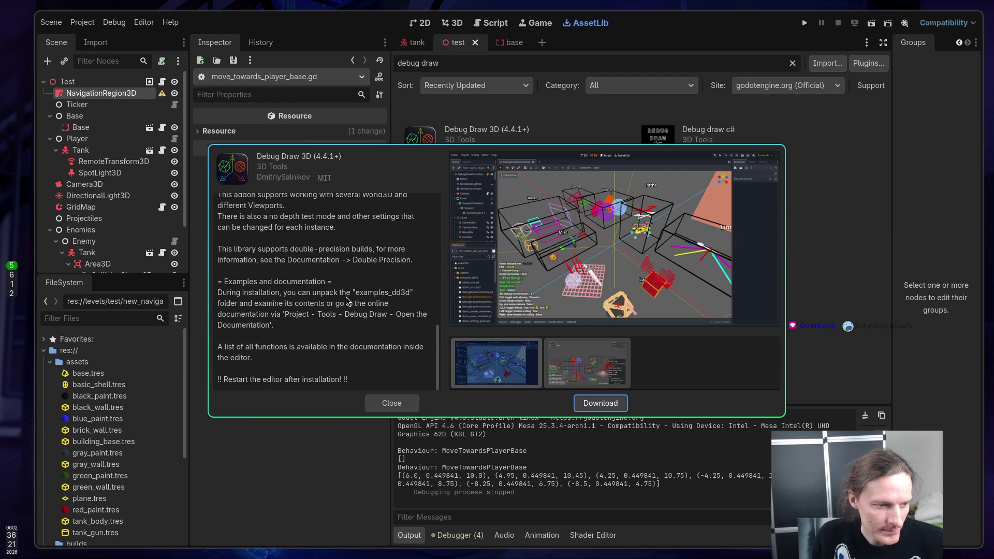
click(601, 403)
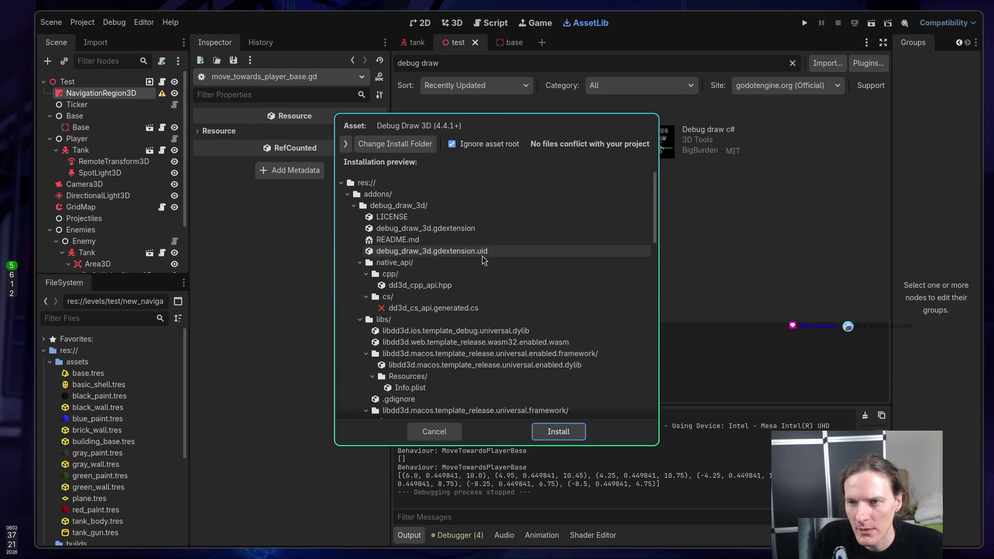
Inspect the install preview's examples_dd3d folder and install Debug Draw 3D into res://addons
scroll(482, 256, down, 15)
scroll(484, 258, up, 15)
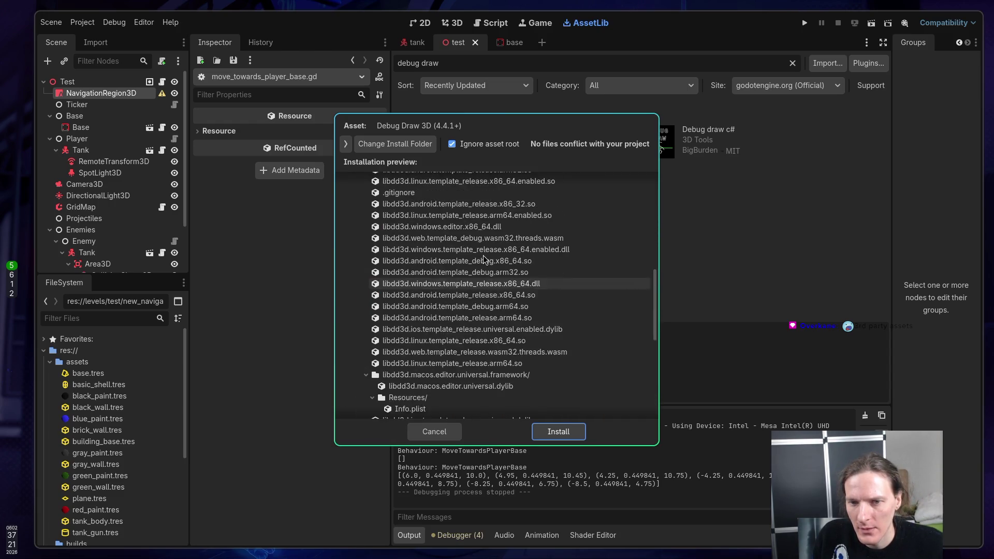
click(348, 194)
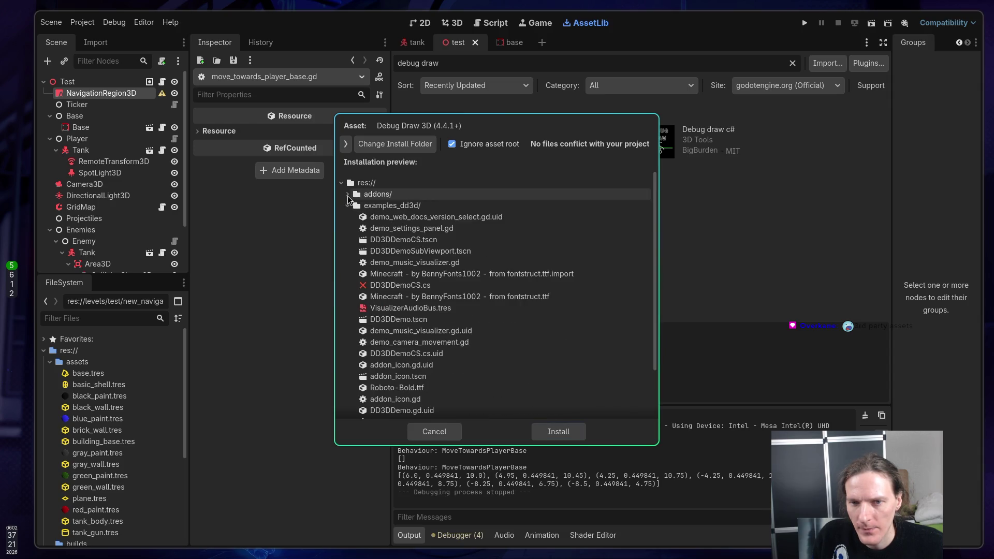
click(347, 206)
click(347, 206)
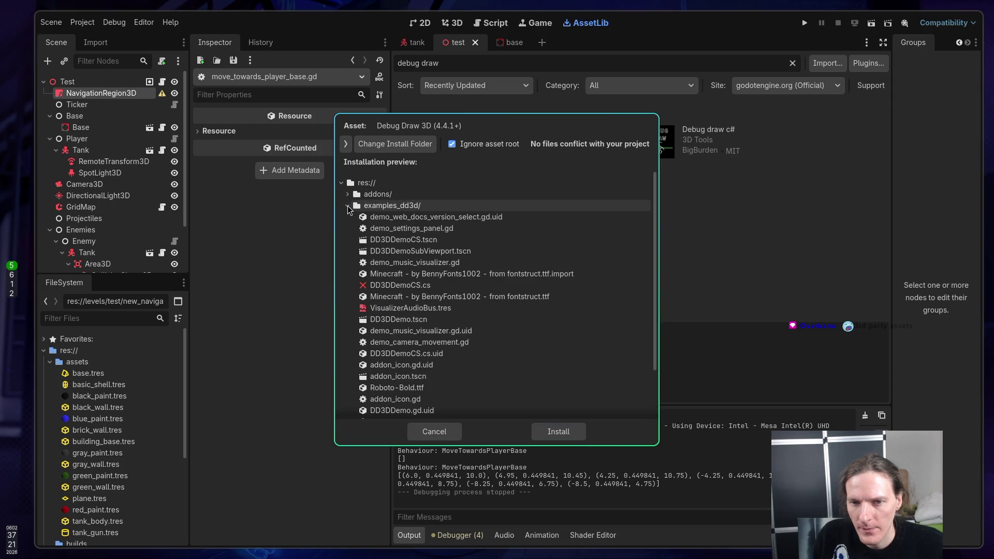
click(348, 207)
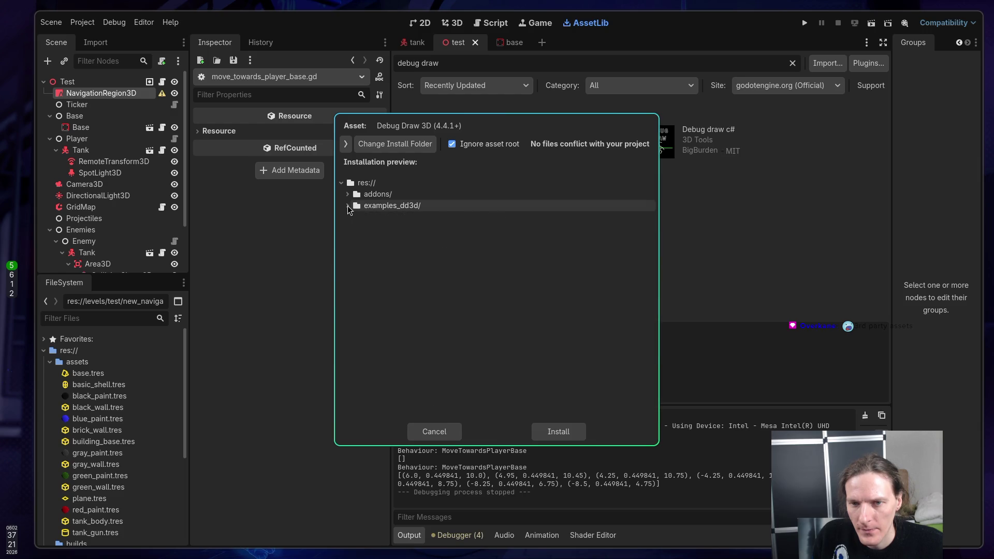
click(562, 437)
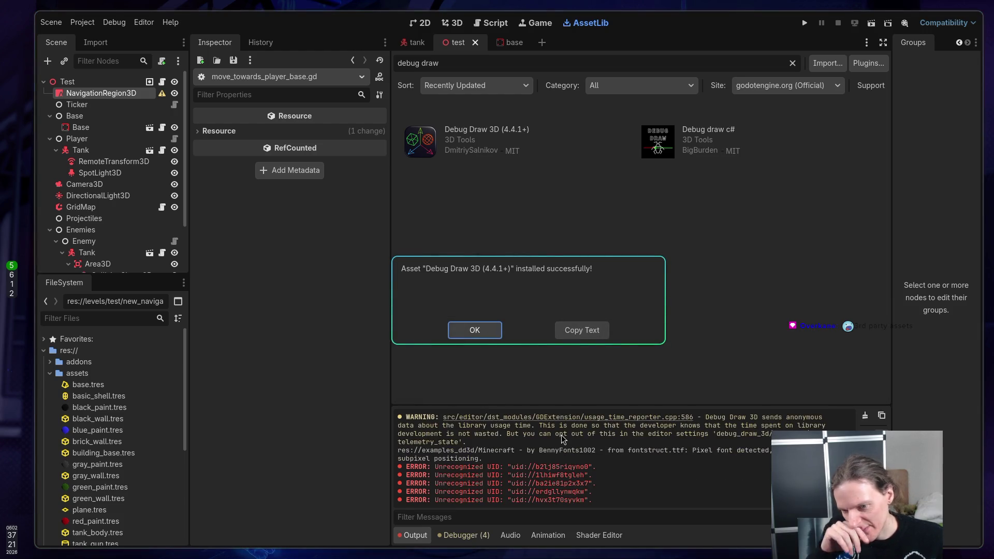
click(477, 332)
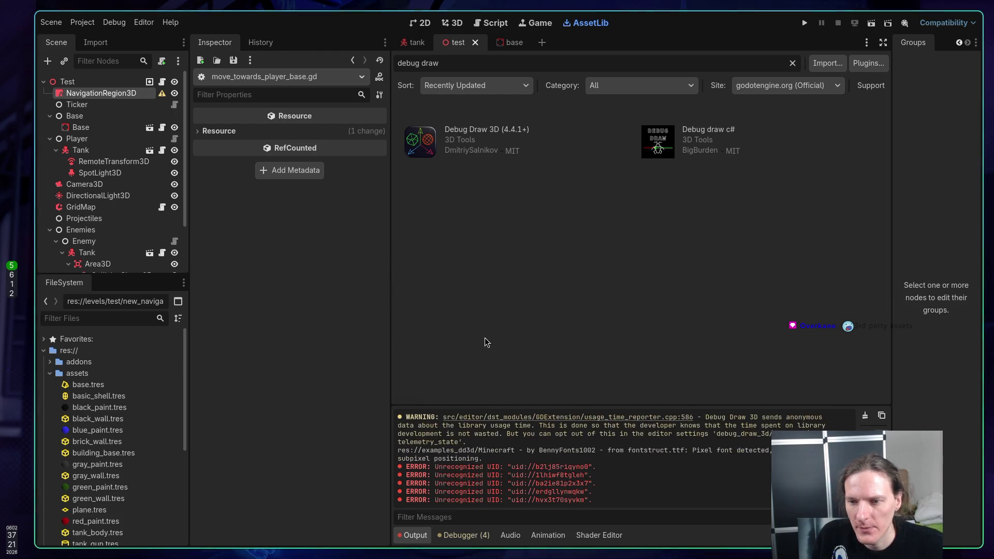
click(493, 27)
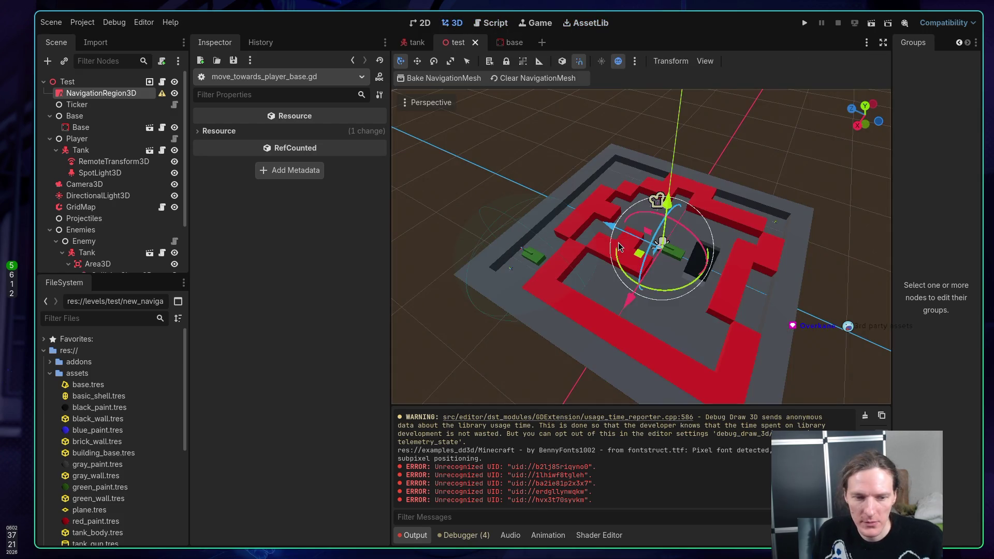
Complete DebugD to DebugDraw3D in the else branch using completion suggestions
key(a)
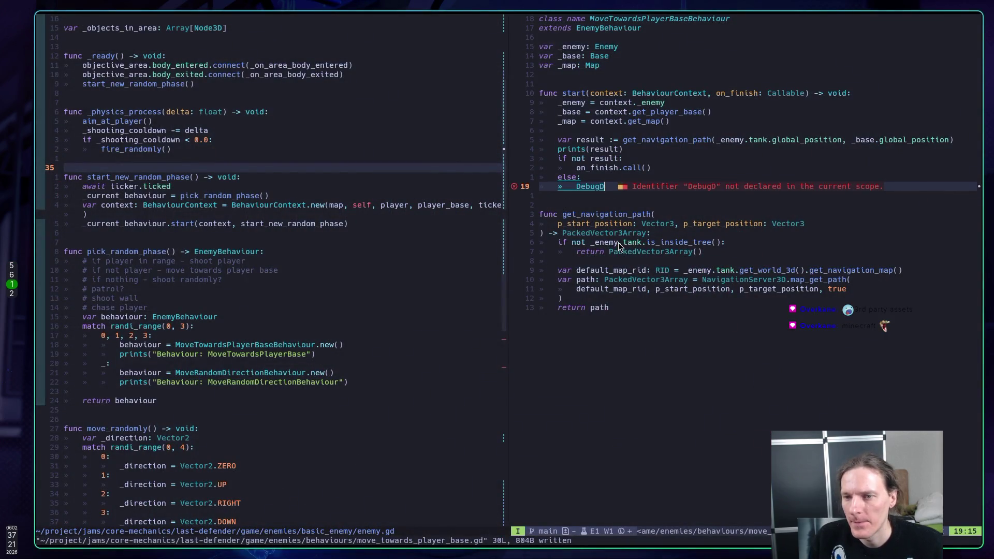
key(ctrl+space)
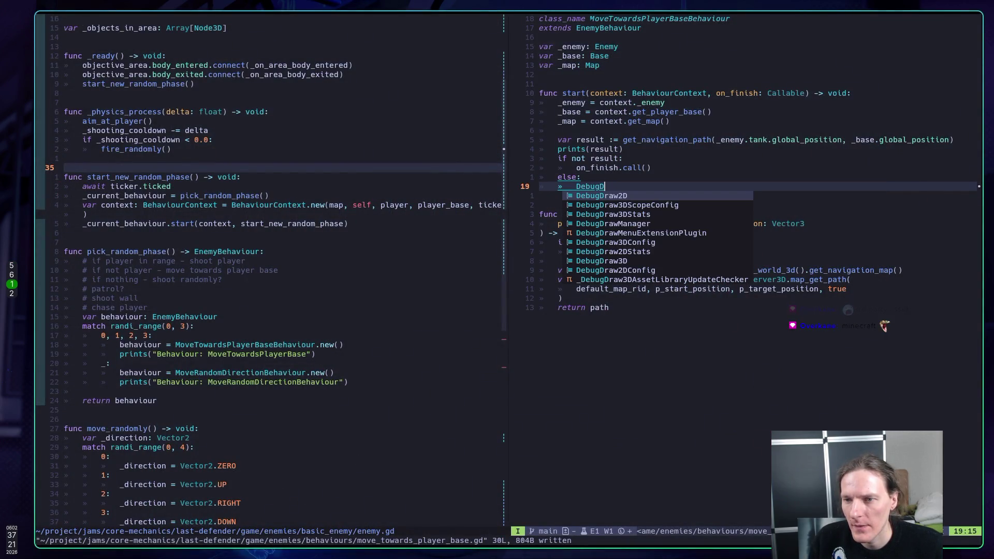
key(ctrl+n)
key(ctrl+n)
key(ctrl+n)
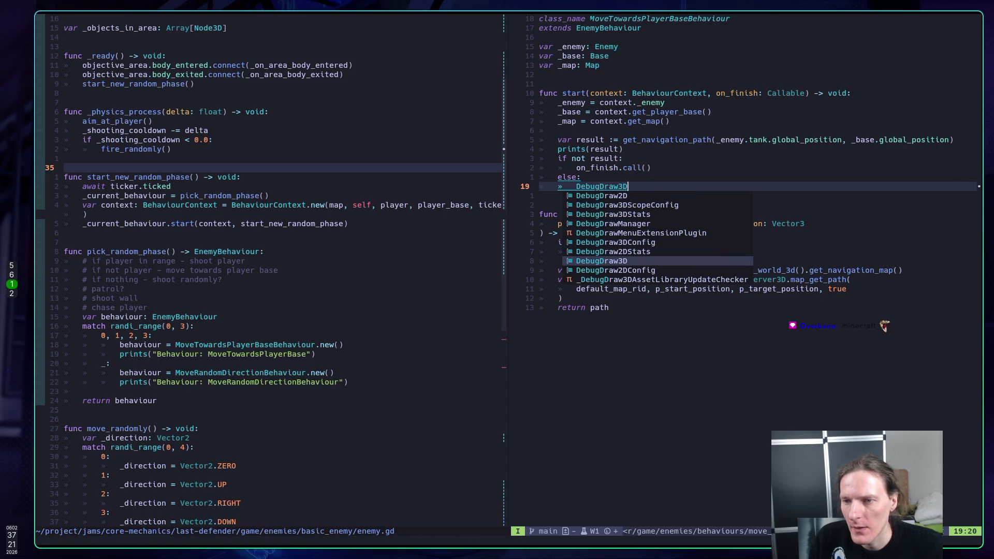
key(ctrl+y)
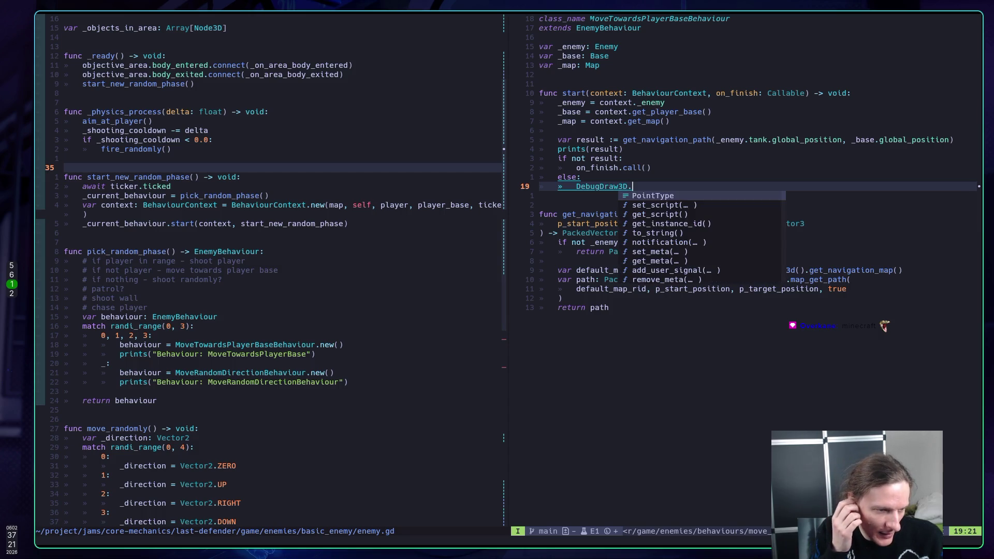
key(super+2)
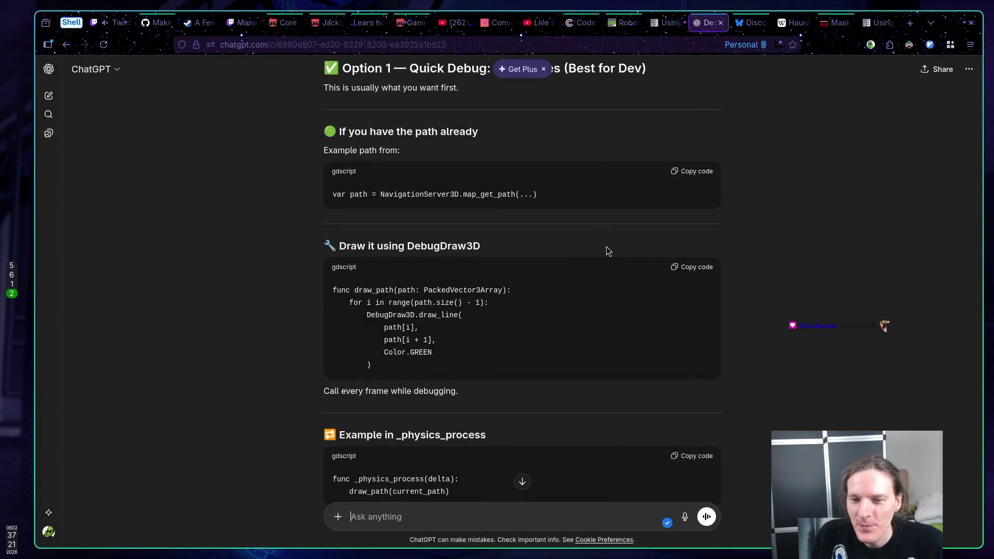
Select ChatGPT's example draw_path function code under 'Draw it using DebugDraw3D'
scroll(466, 291, down, 2)
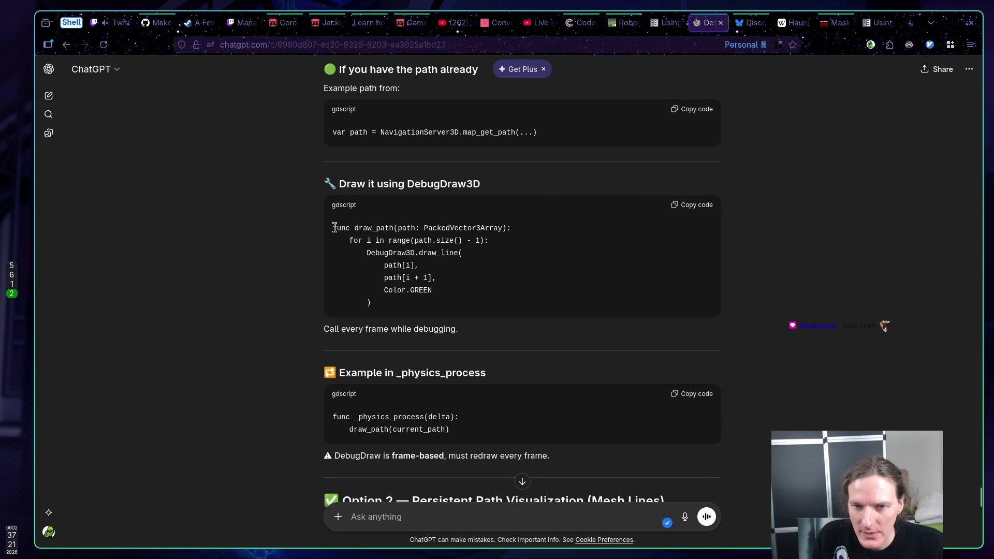
mouse_move(333, 228)
mouse_down()
mouse_move(414, 254)
mouse_move(391, 290)
mouse_move(458, 308)
mouse_move(449, 309)
mouse_up()
key(super+1)
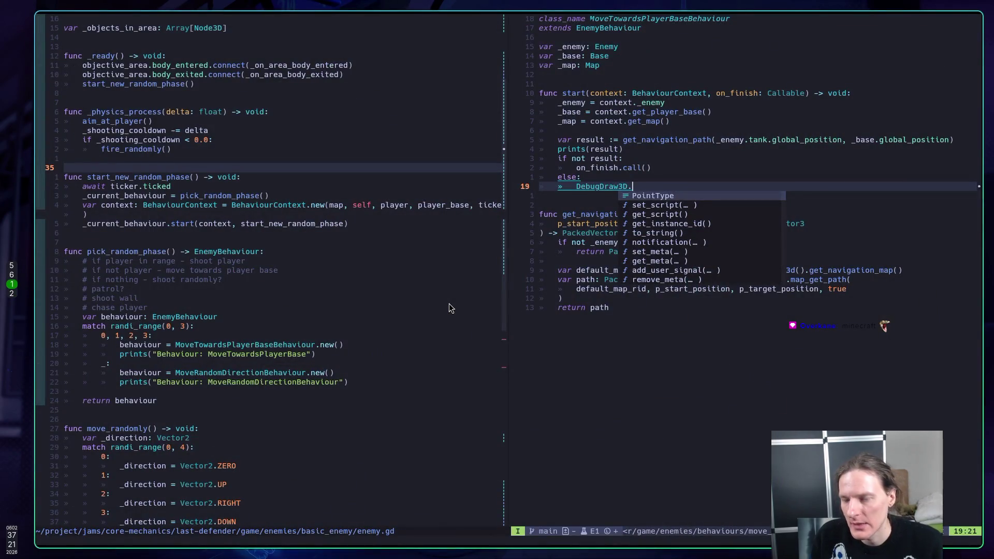
Paste the draw_path function on a new line after get_navigation_path's return and save
key(Escape)
key(j)
key(j)
key(j)
key(o)
key(Return)
key(Escape)
text(p)
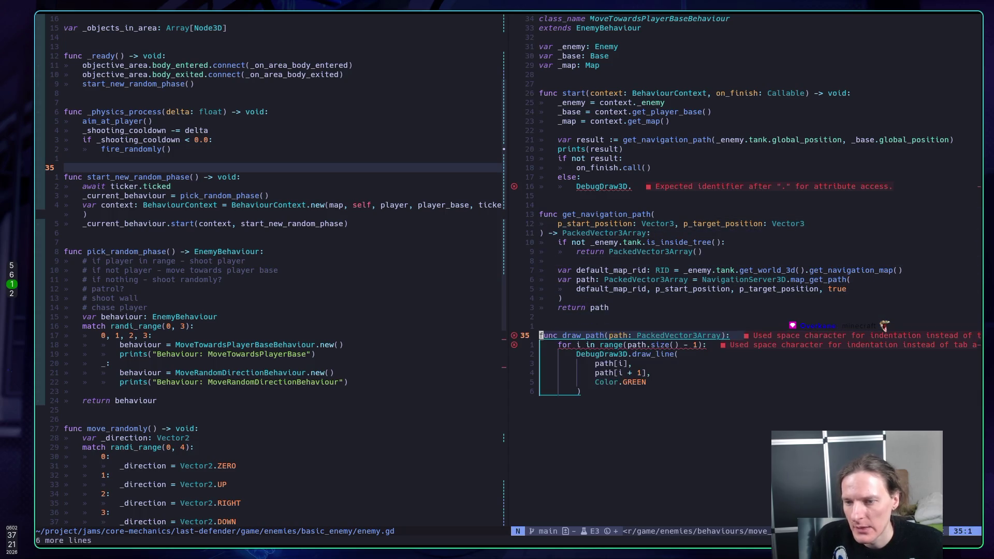
text(j:w)
key(Return)
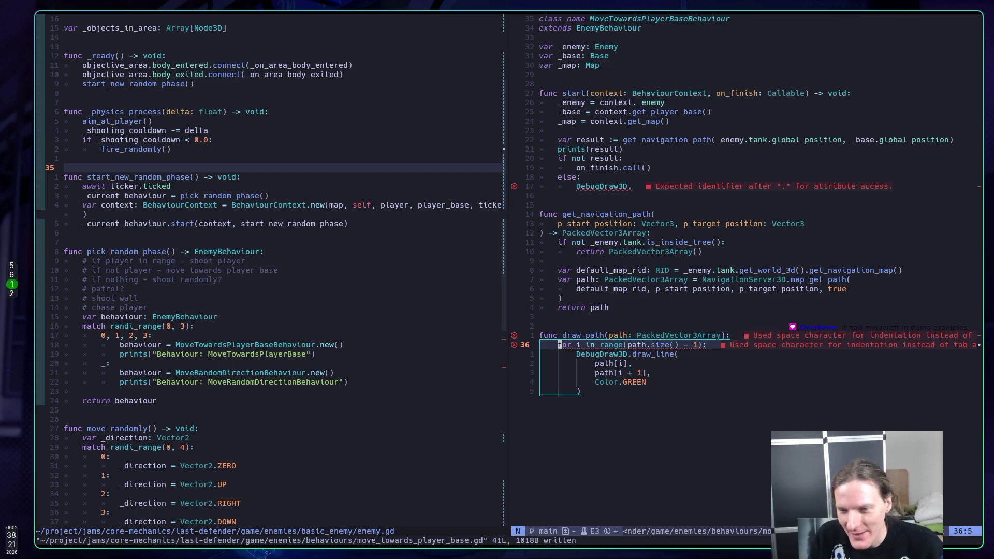
Replace the space indentation on draw_path's for-loop line with a tab
key(j)
key(j)
key(k)
key(k)
key(k)
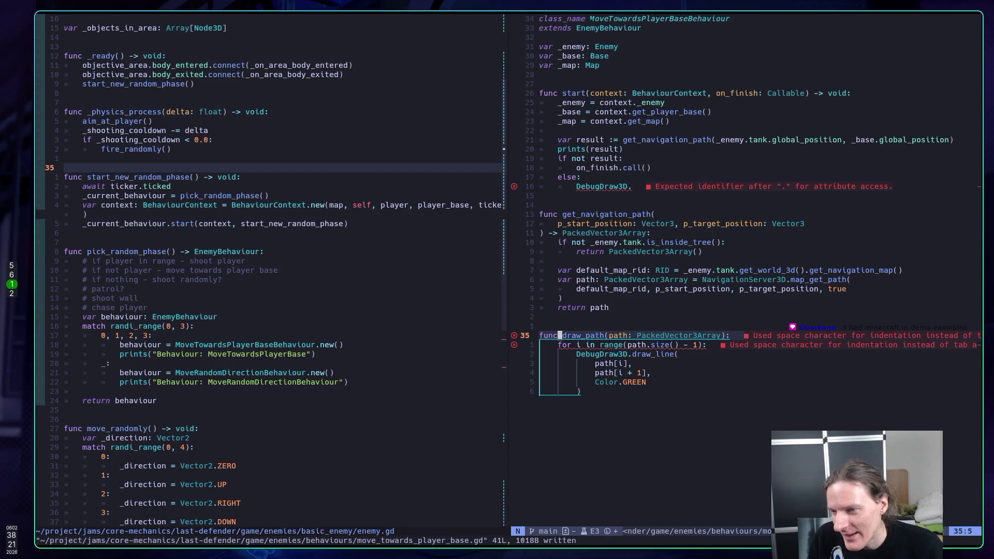
key(j)
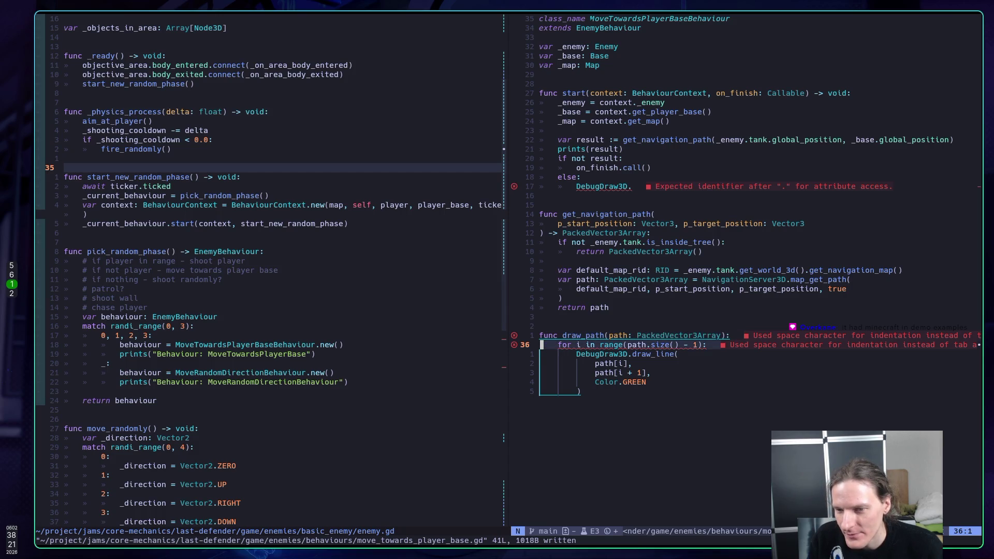
key(d)
key(w)
key(i)
key(Tab)
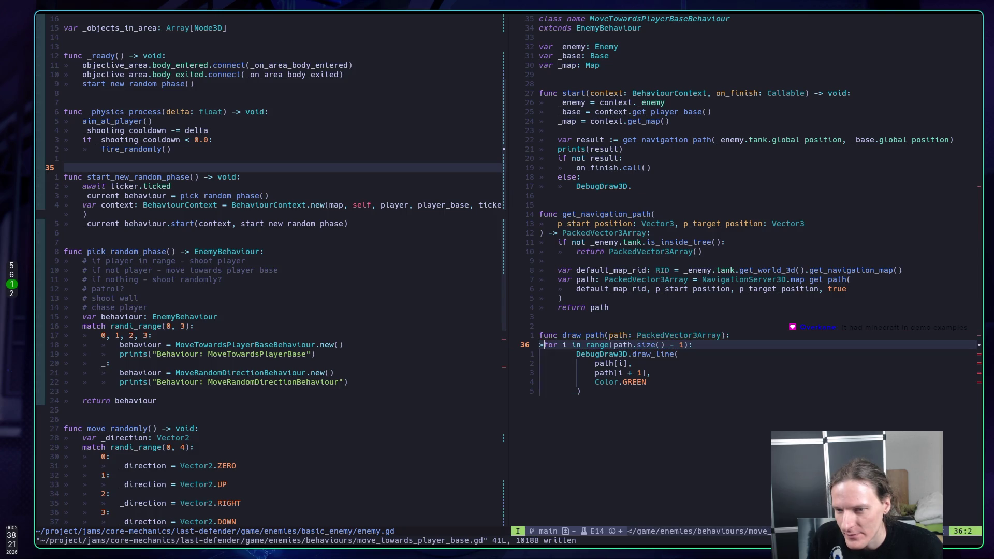
key(BackSpace)
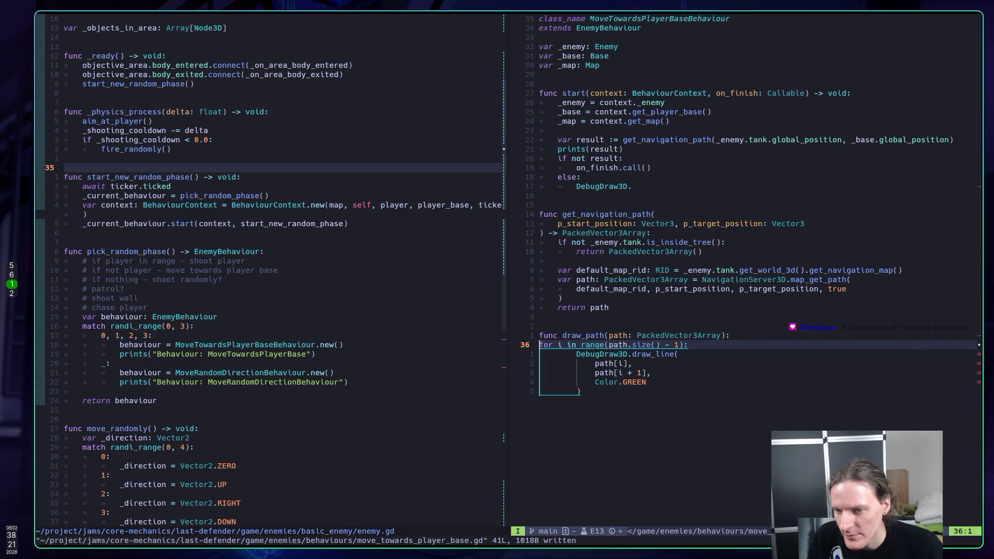
key(Escape)
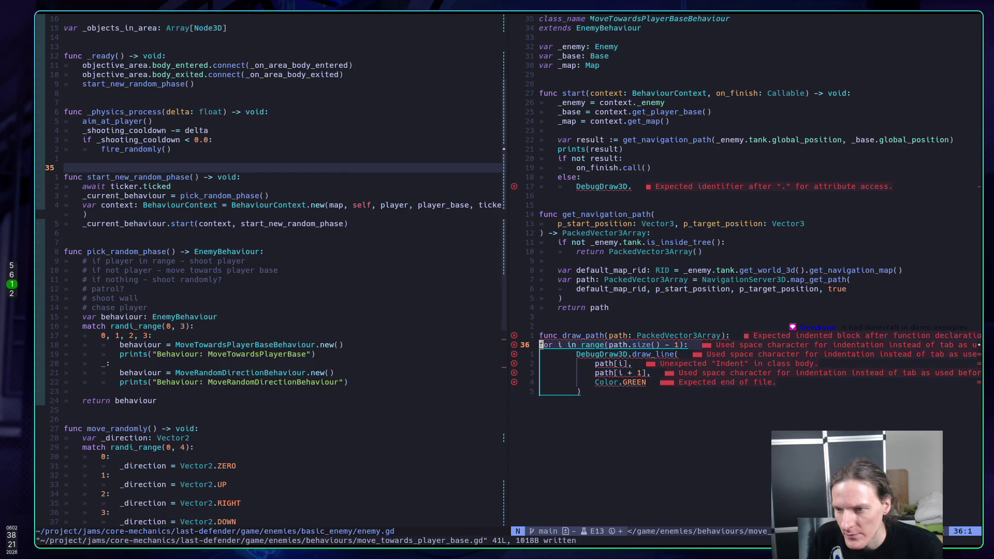
key(greater)
key(greater)
key(j)
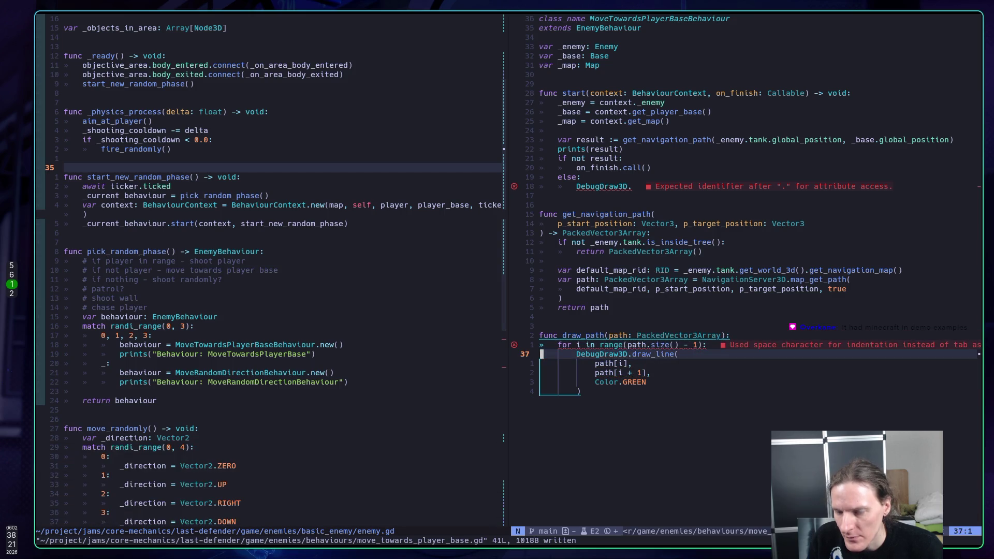
Re-indent the draw_line call and its path[i], path[i + 1] and Color.GREEN lines with tabs
key(equal)
key(equal)
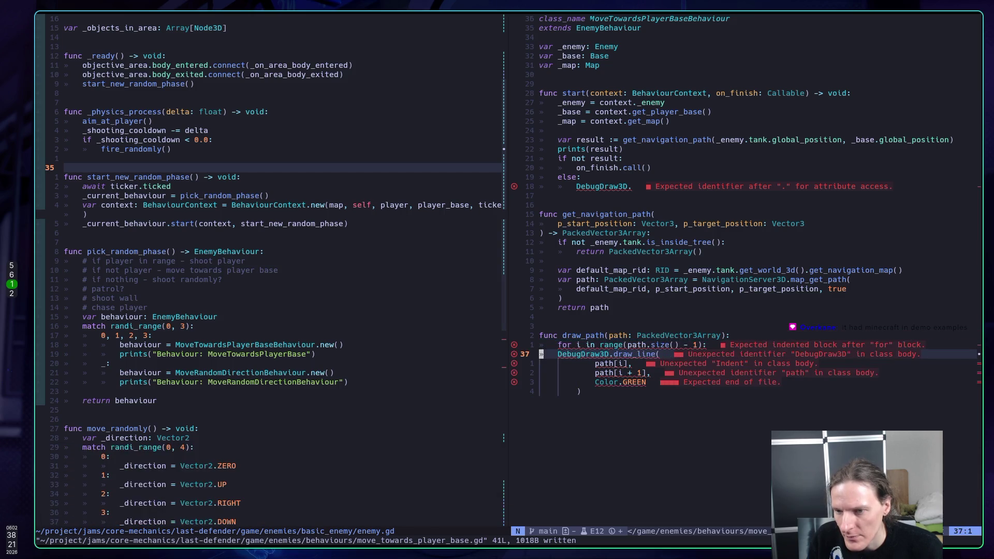
key(j)
key(equal)
key(equal)
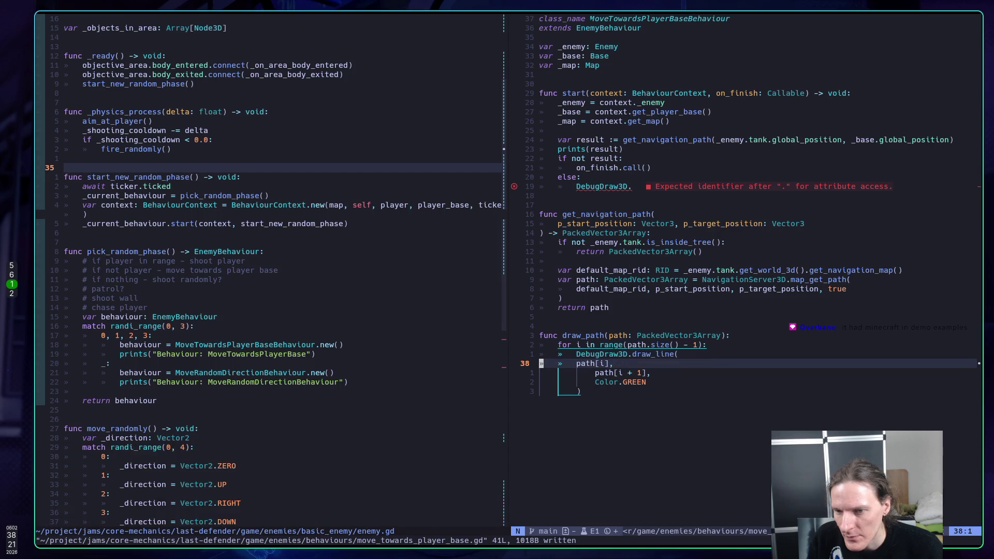
key(greater)
key(greater)
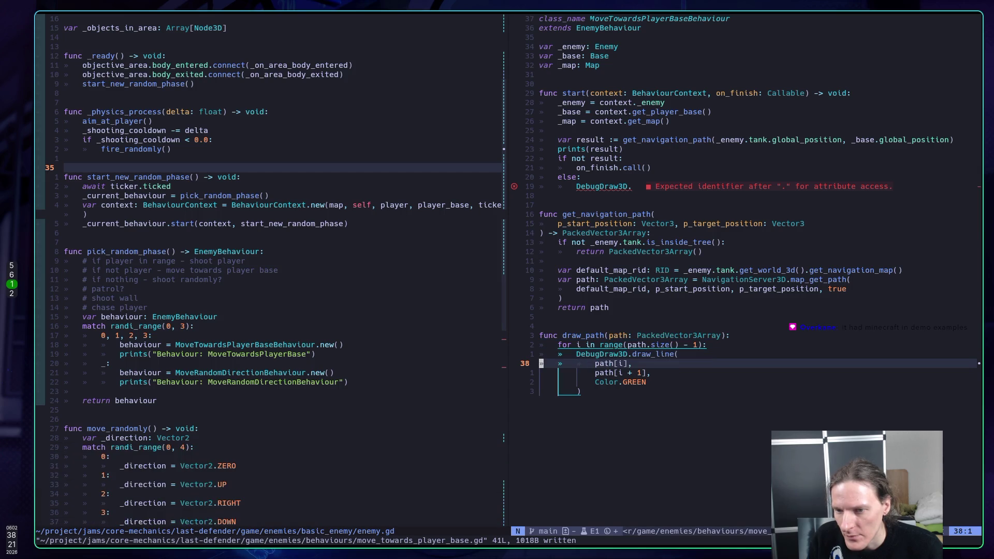
key(j)
key(equal)
key(equal)
key(j)
key(equal)
key(equal)
key(j)
key(equal)
key(equal)
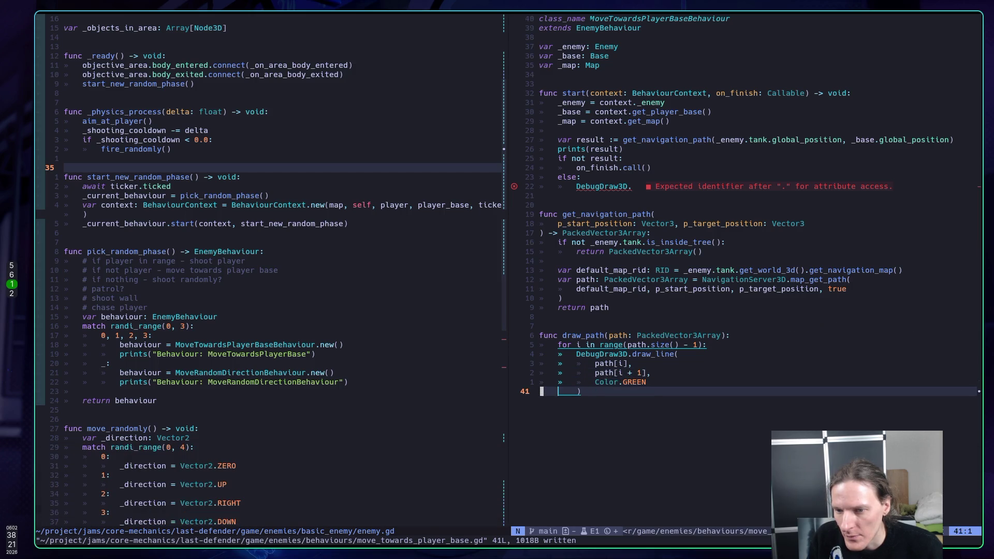
Save the script again and test-run the project in Godot with F5, then stop it
key(colon)
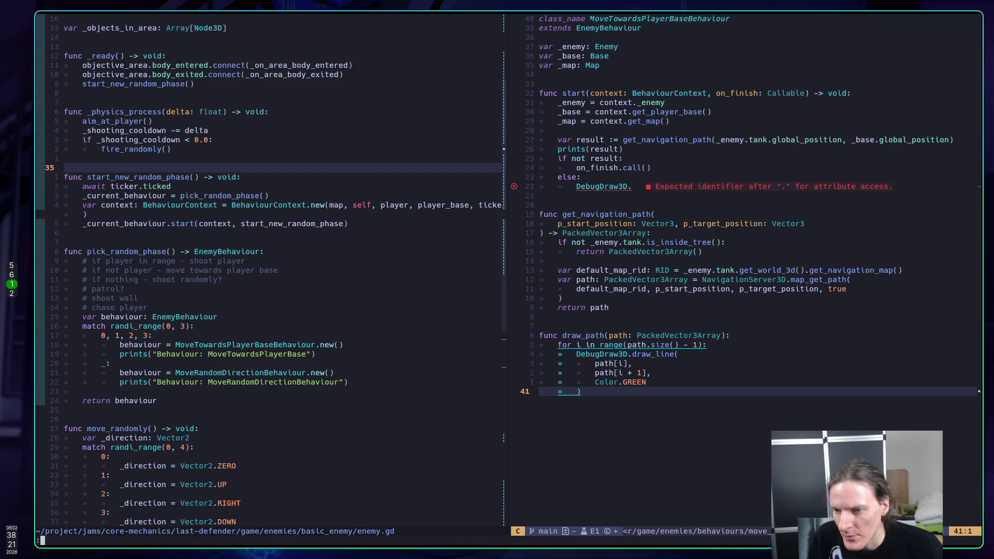
text(39)
key(Return)
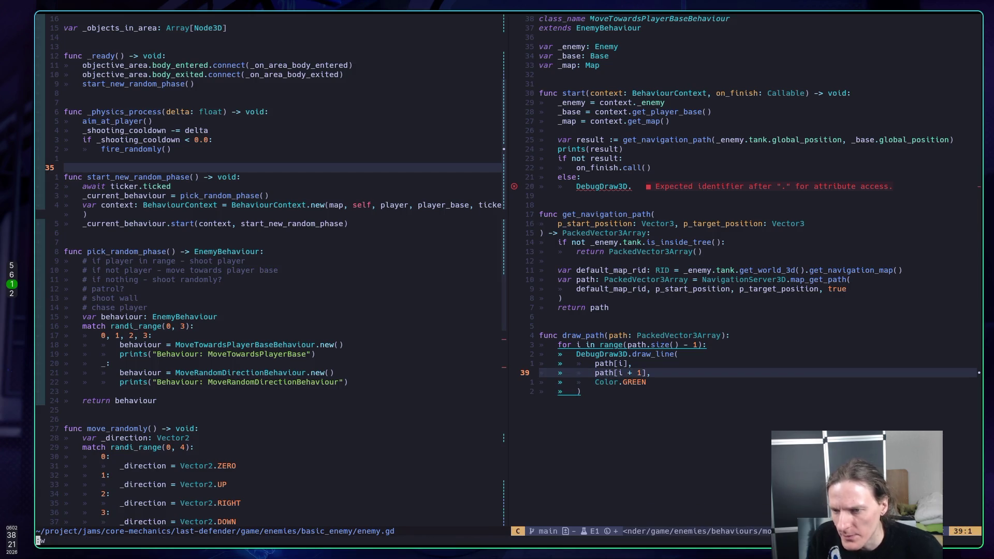
key(Return)
key(super+5)
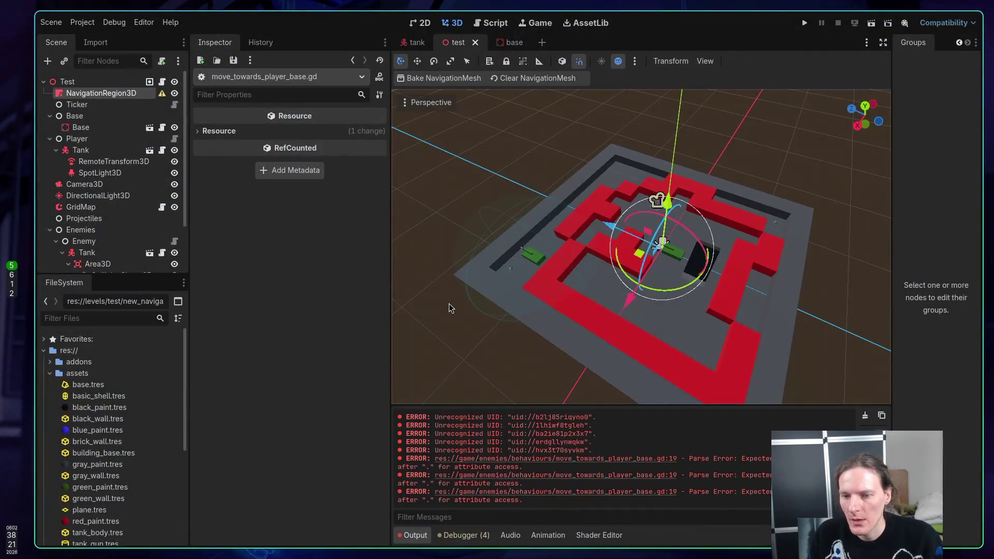
key(F5)
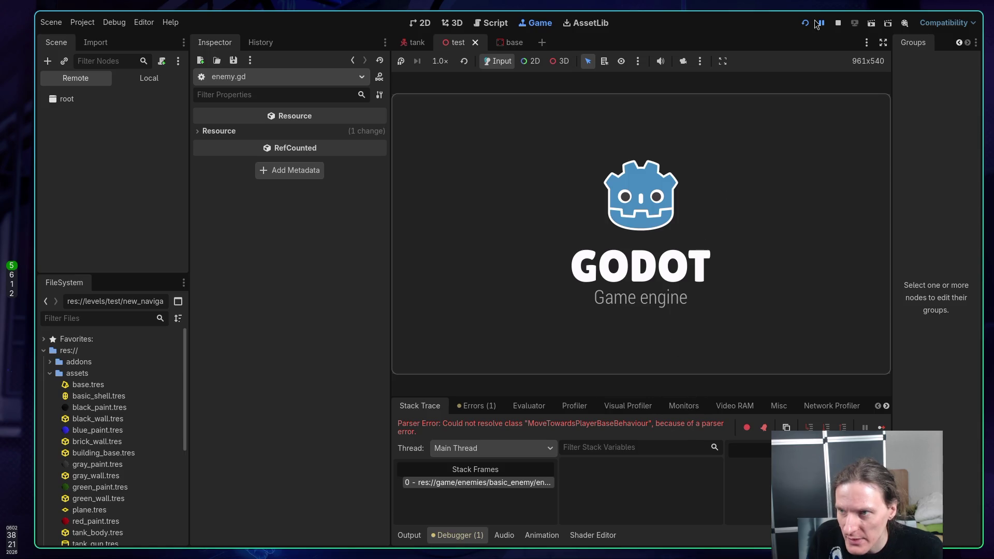
click(839, 24)
key(super+1)
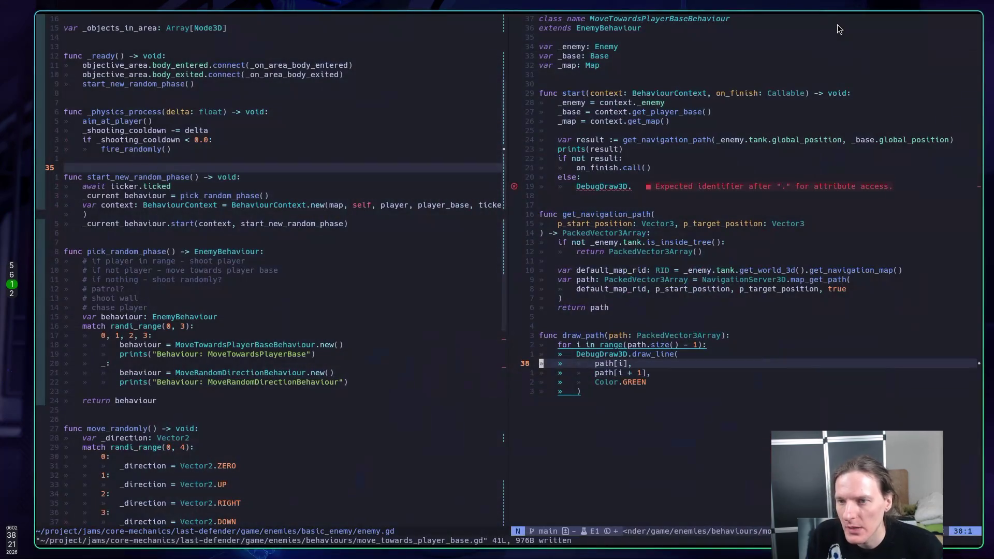
Clear the unfinished DebugDraw3D. text from line 19
key(1)
key(6)
key(k)
key(shift+d)
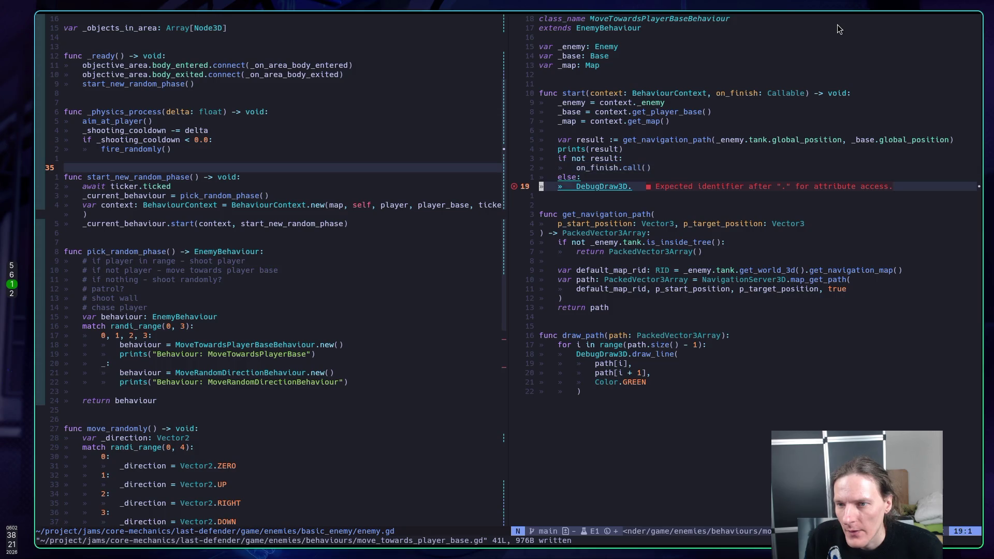
Write draw_path(result) in the else branch, save with :w, and run the project in Godot
key(O)
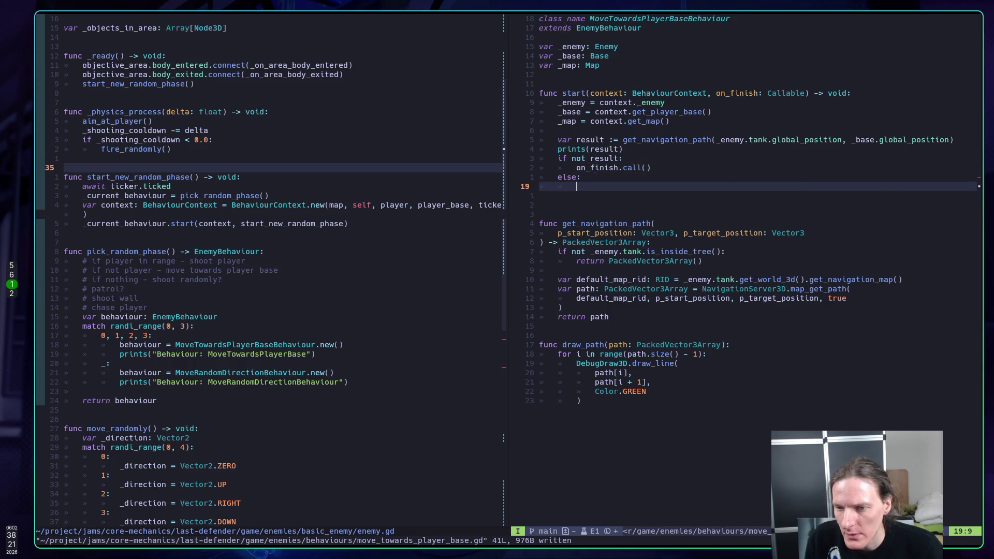
text(ra)
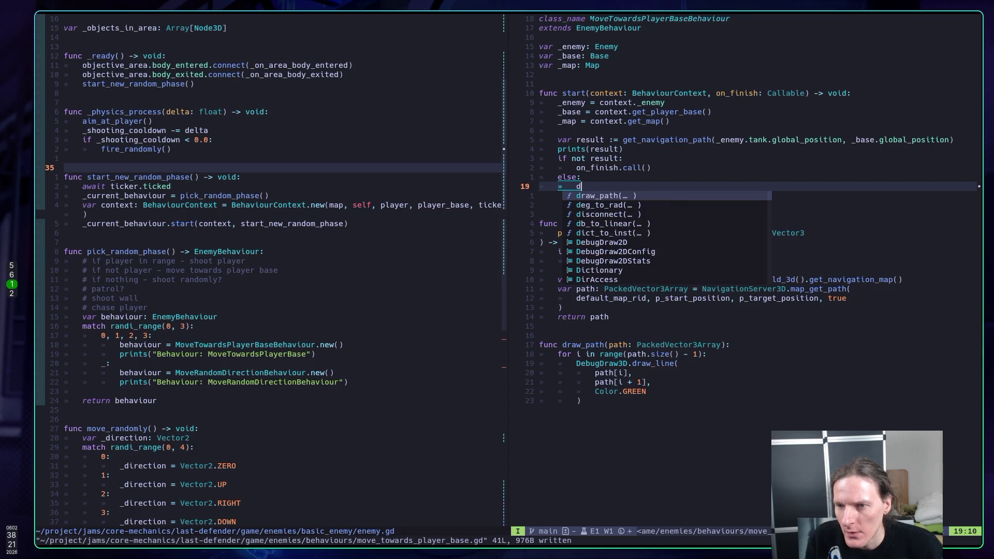
key(Return)
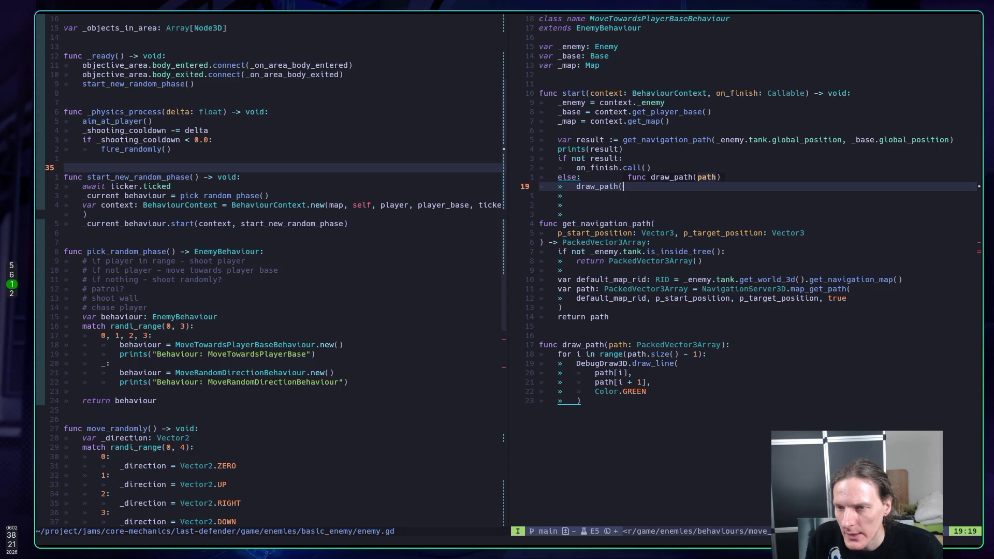
text(result))
key(Escape)
text(:w)
key(Return)
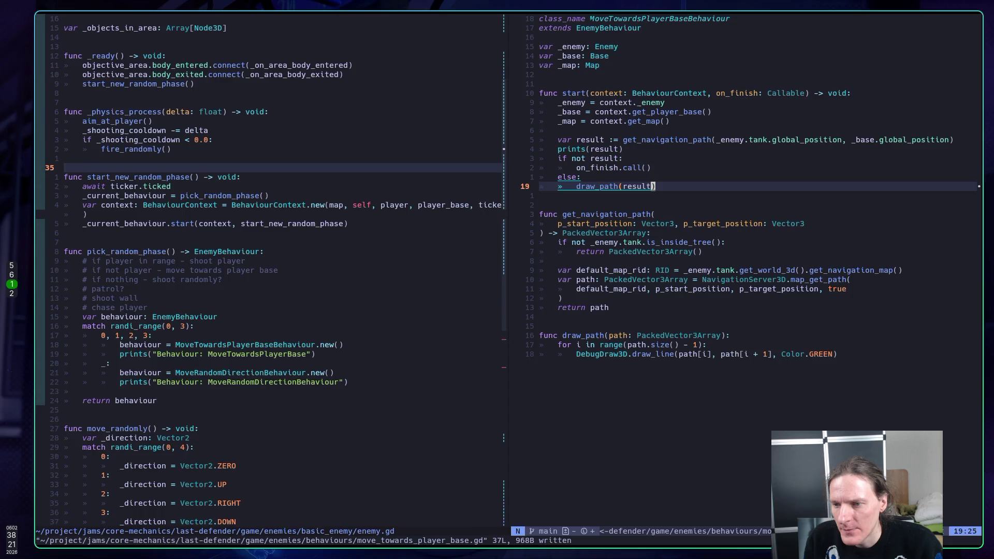
key(super+5)
key(F5)
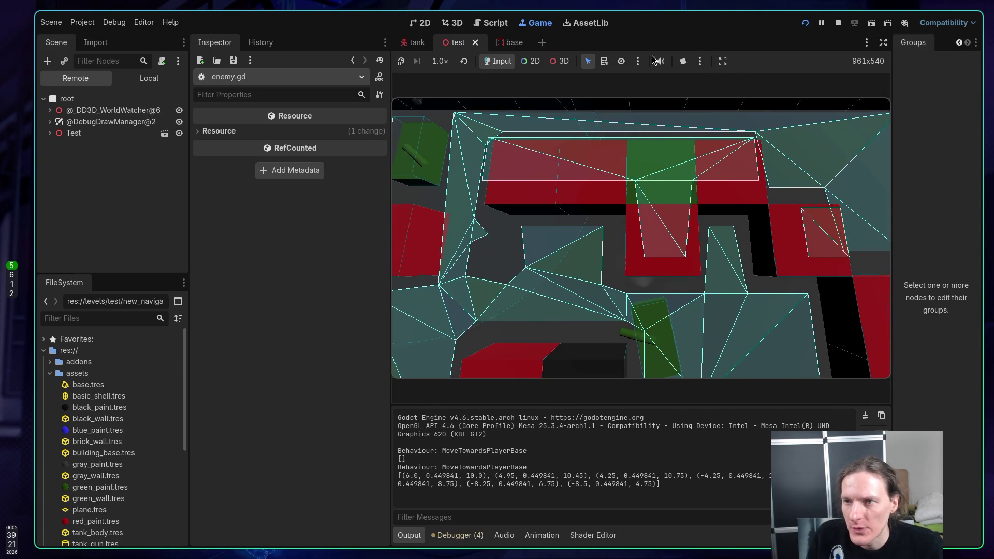
Inspect the running game through a free 3D camera, then stop the game
click(684, 61)
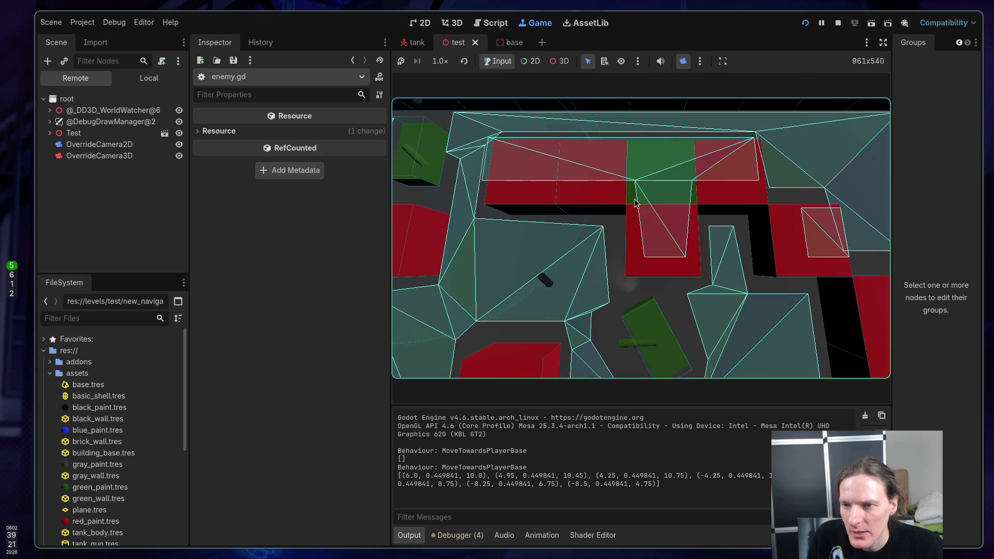
click(560, 61)
scroll(641, 238, down, 5)
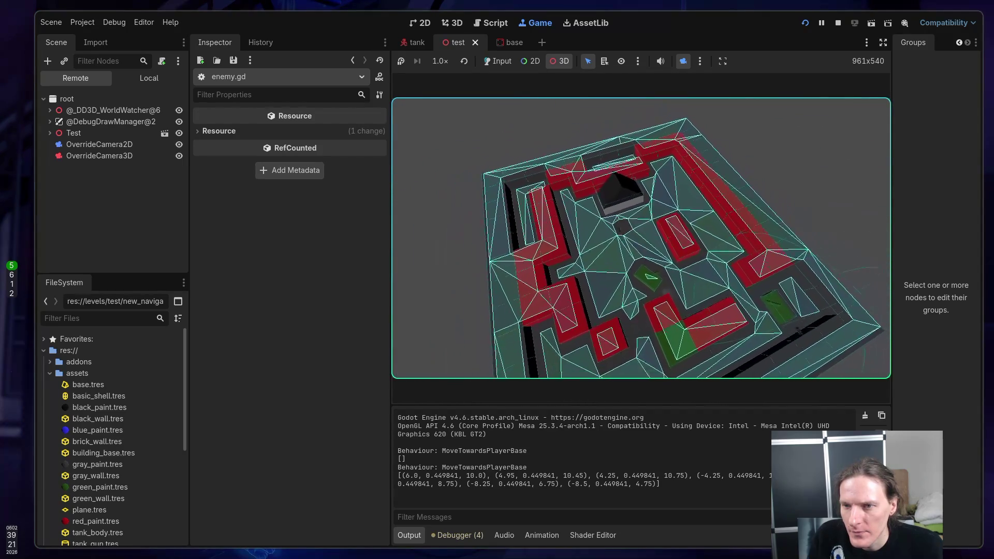
scroll(641, 238, up, 5)
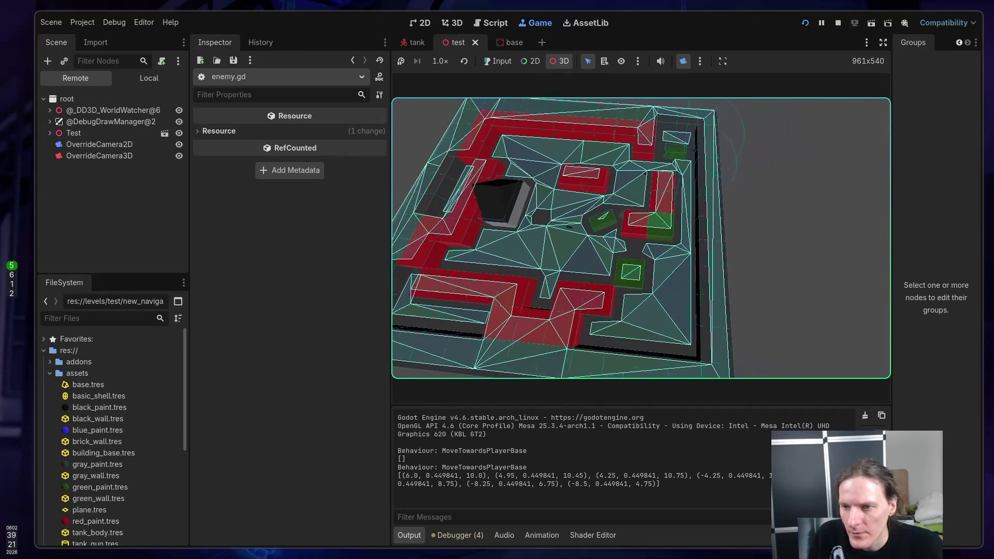
scroll(739, 135, up, 4)
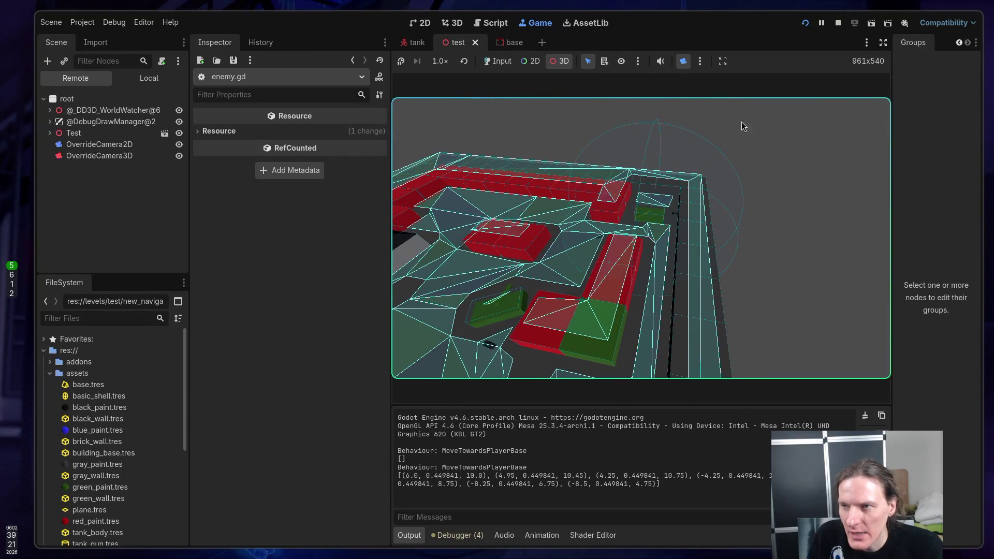
click(838, 23)
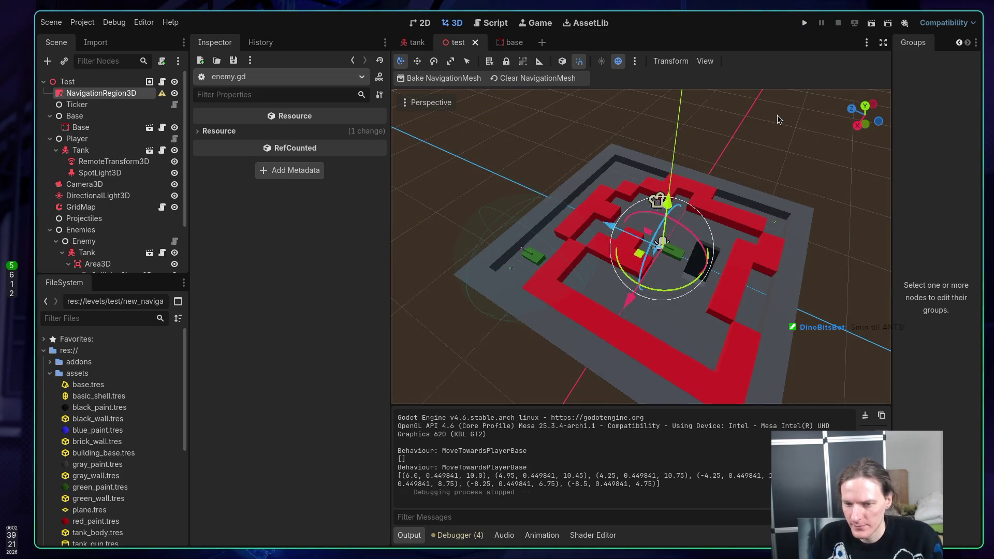
key(super+1)
Save the behaviour script, check the stream dashboard, and run the Godot project to test enemy pathing
text(:w)
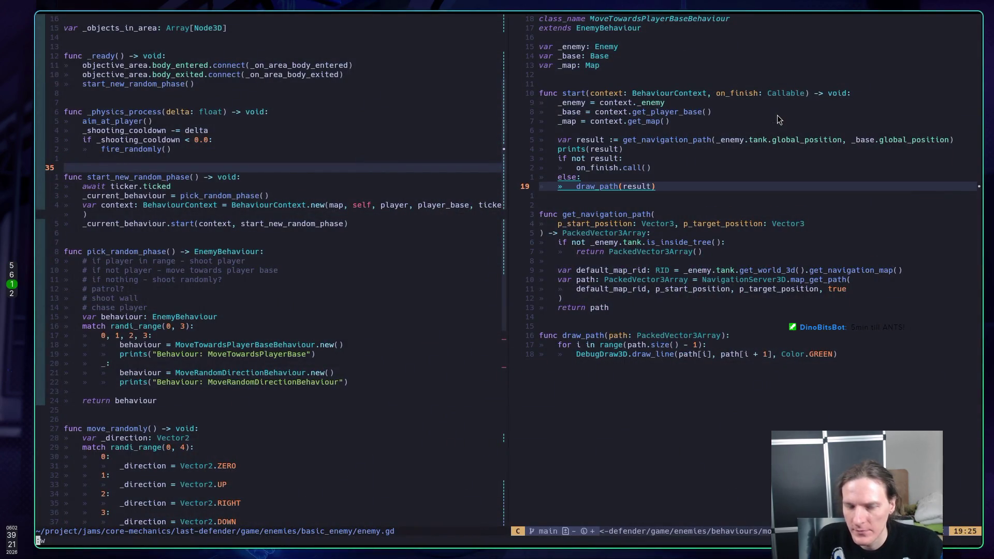
key(Return)
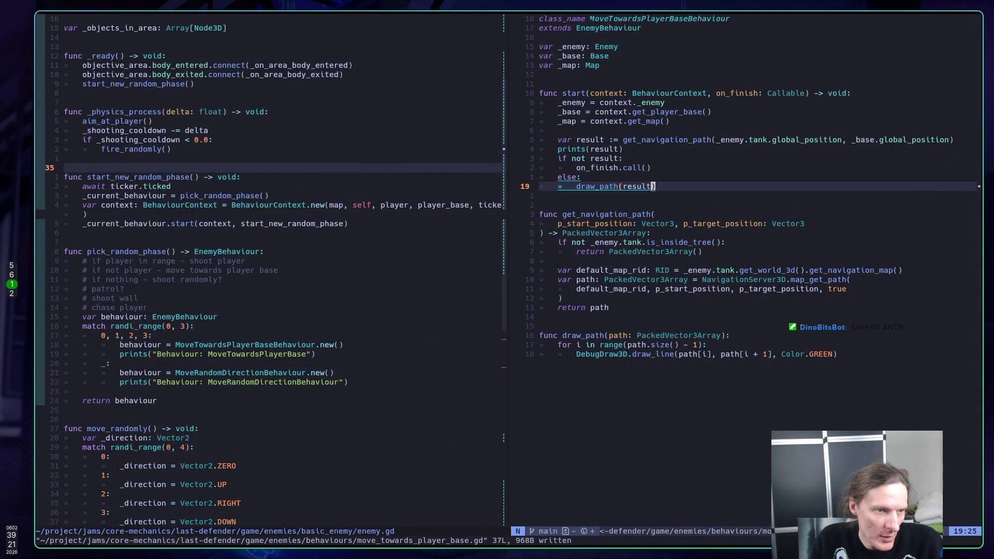
key(super+2)
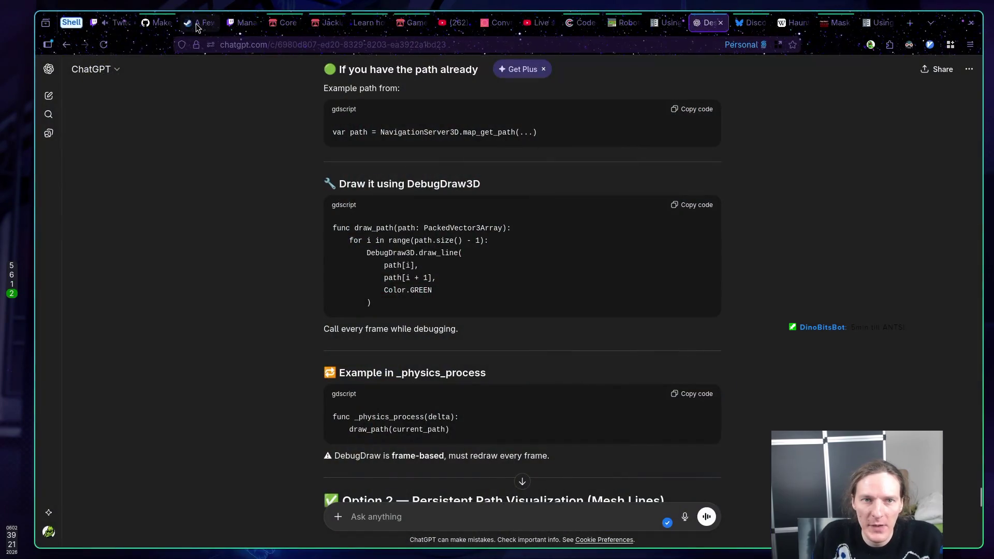
click(109, 23)
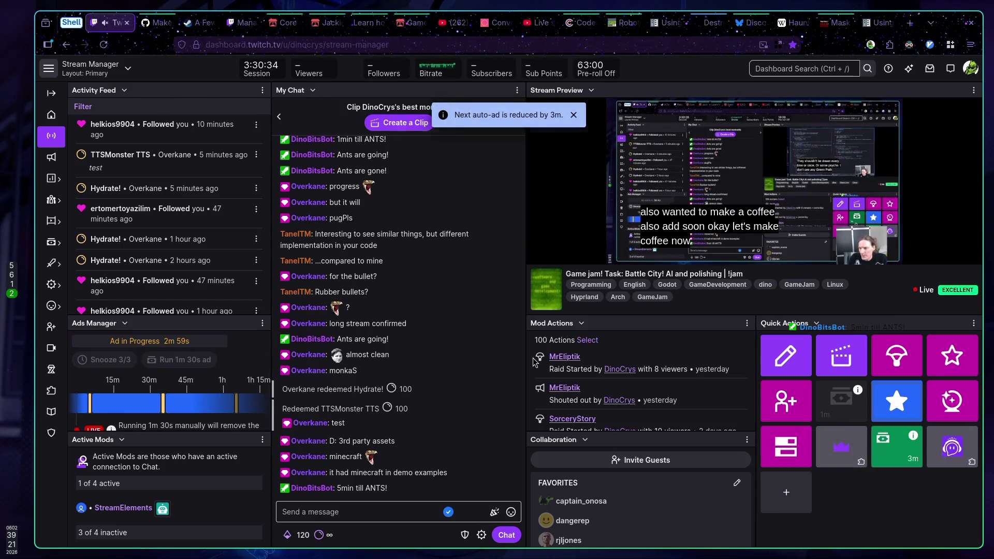
key(super+5)
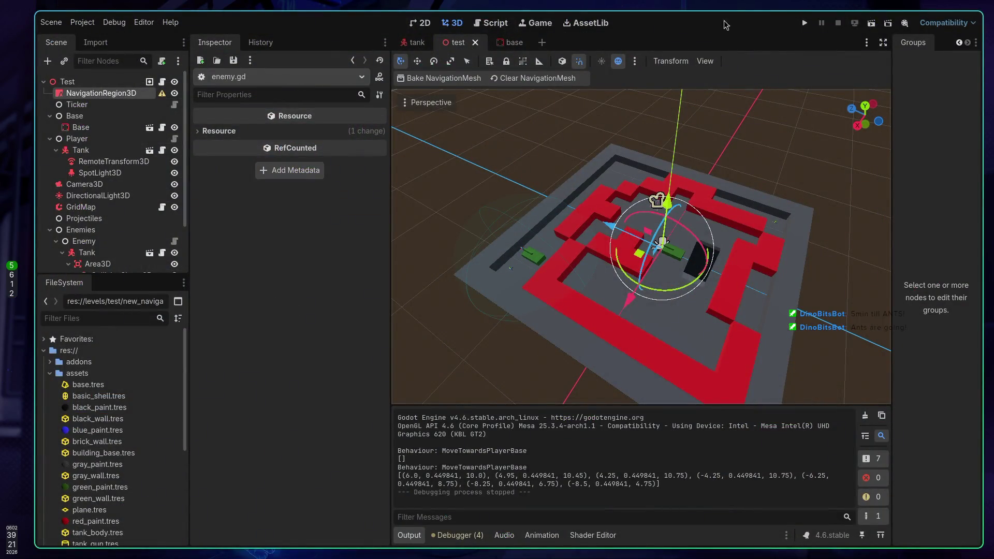
click(804, 23)
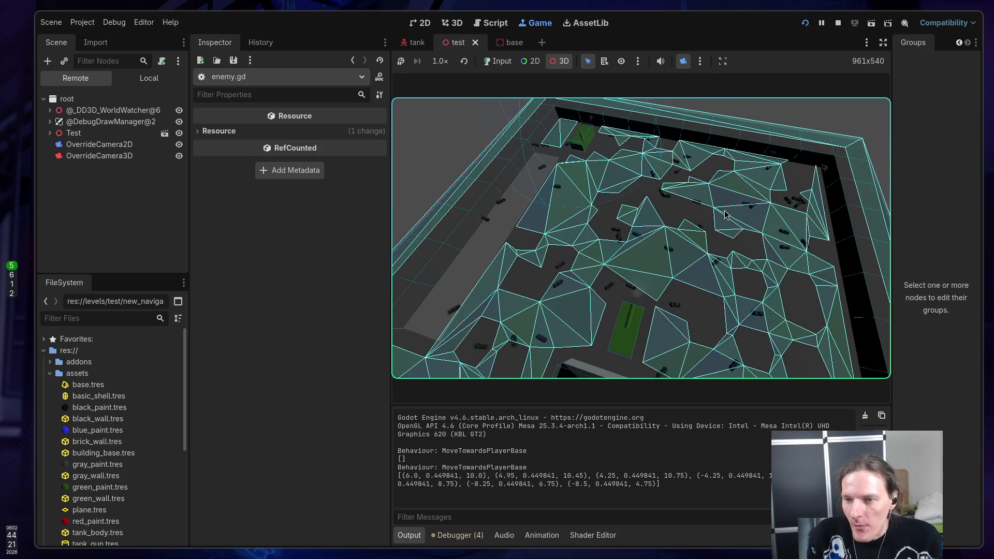
click(496, 61)
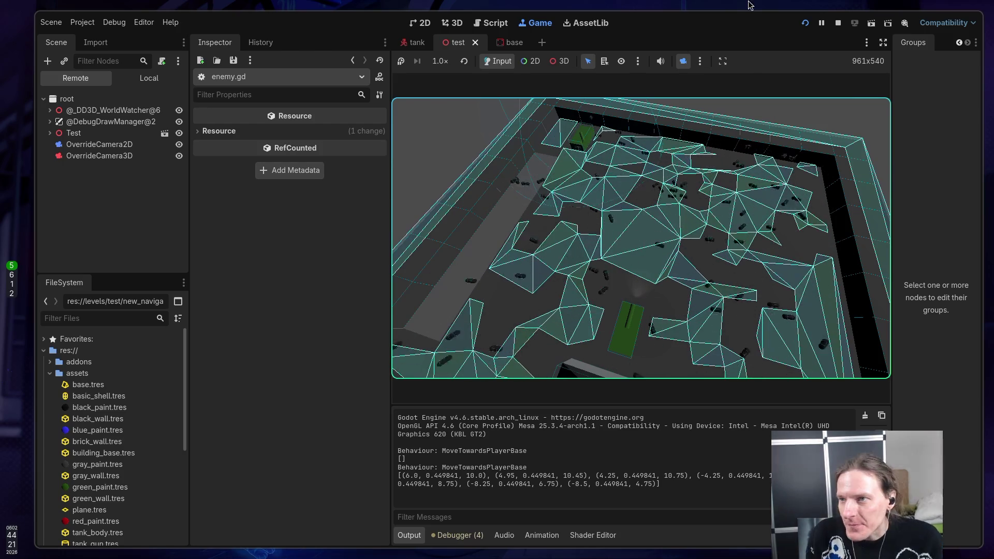
click(839, 23)
key(super+1)
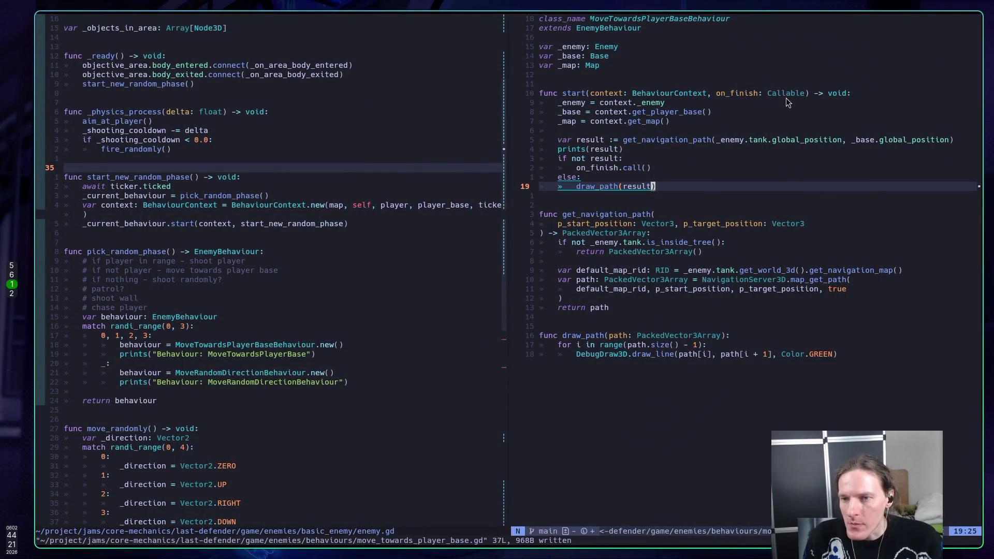
Read the hover documentation for DebugDraw3D and its draw_line call
key(j)
key(j)
key(j)
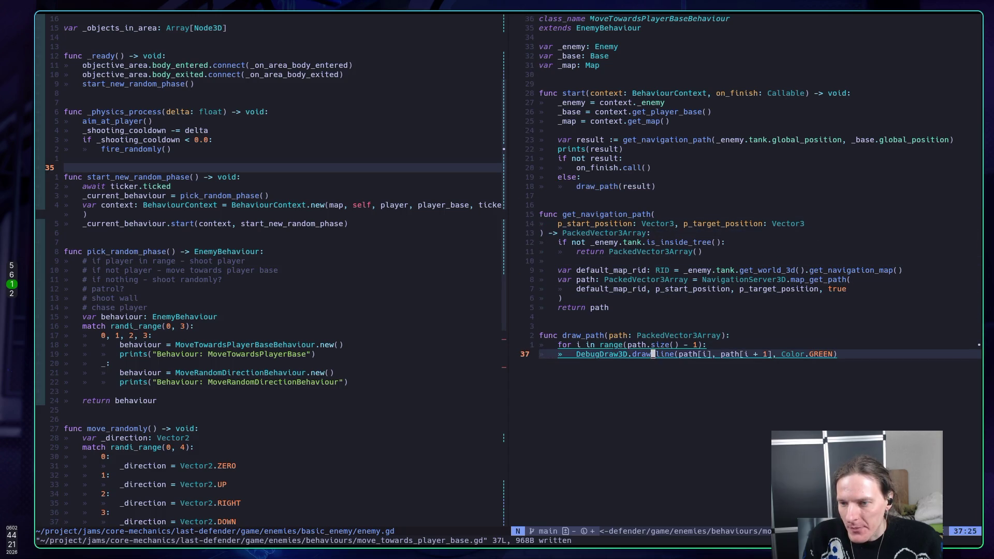
key(K)
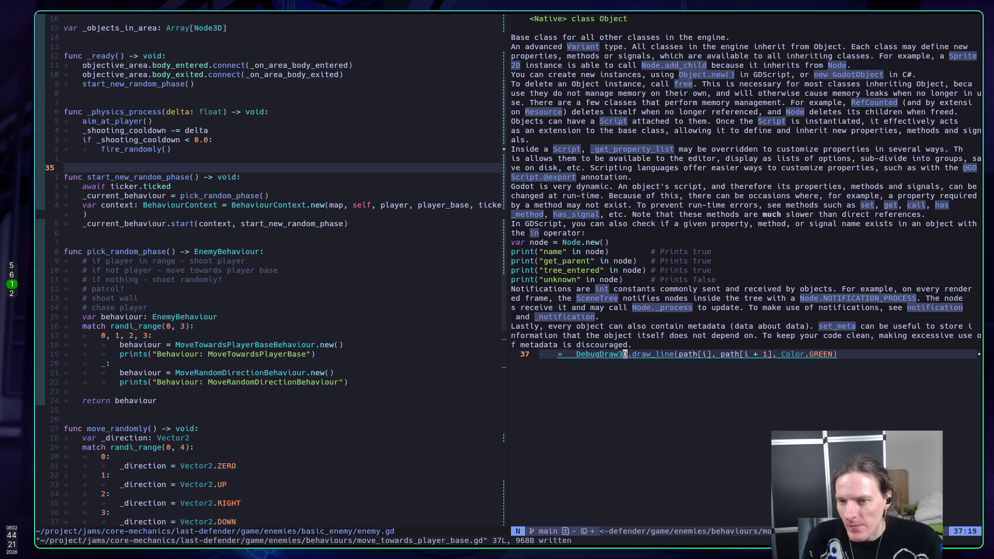
key(l)
key(l)
key(K)
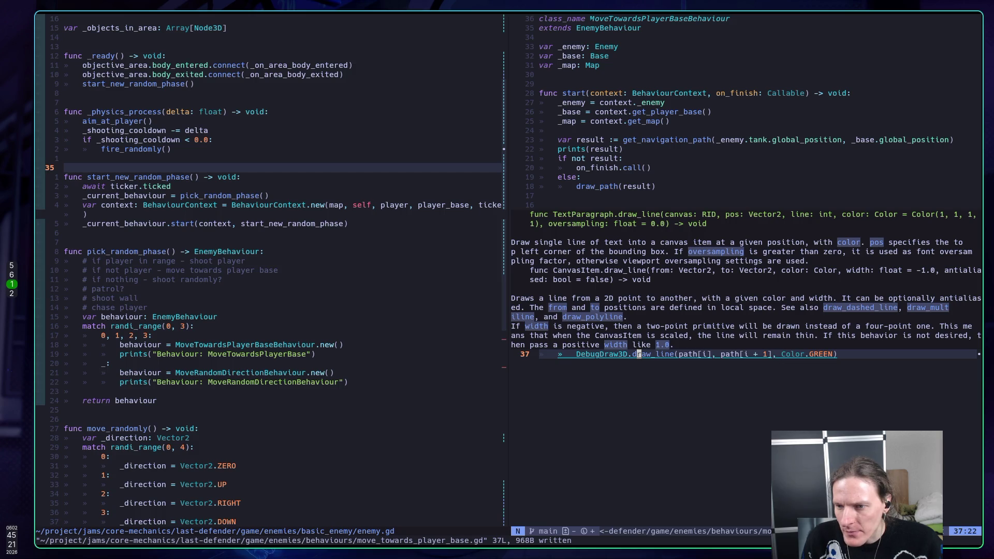
key(super+2)
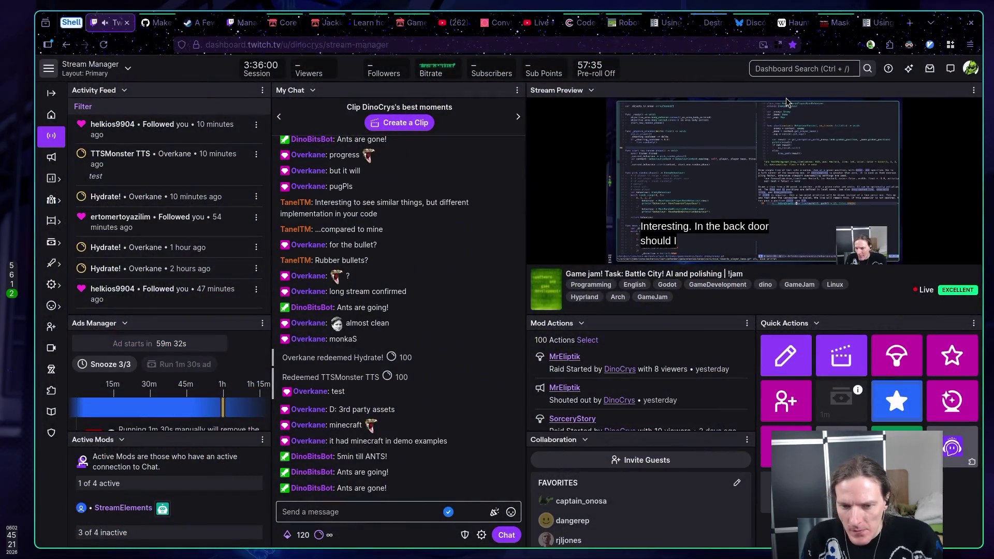
Scroll through ChatGPT's DebugDraw3D and Line3D mesh options for drawing the path
click(751, 23)
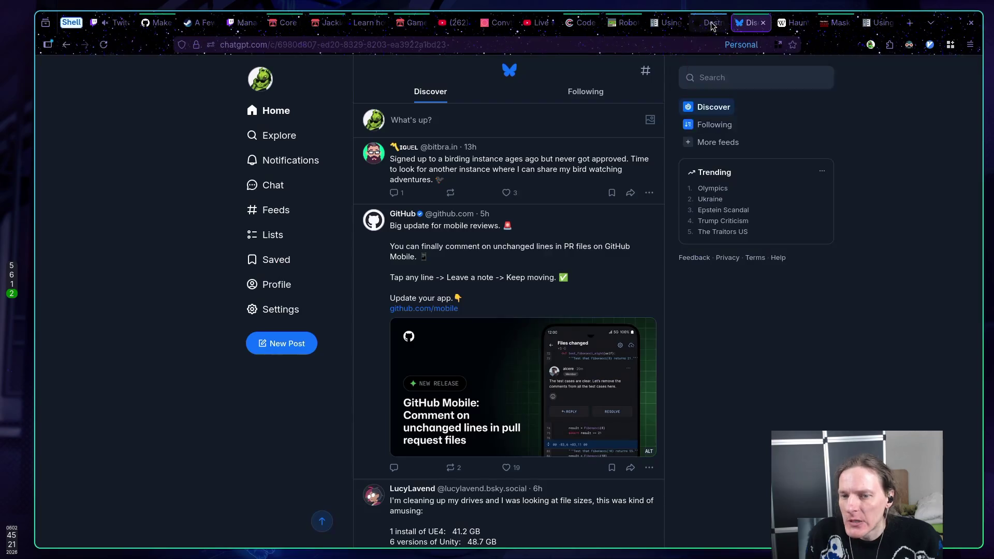
click(707, 22)
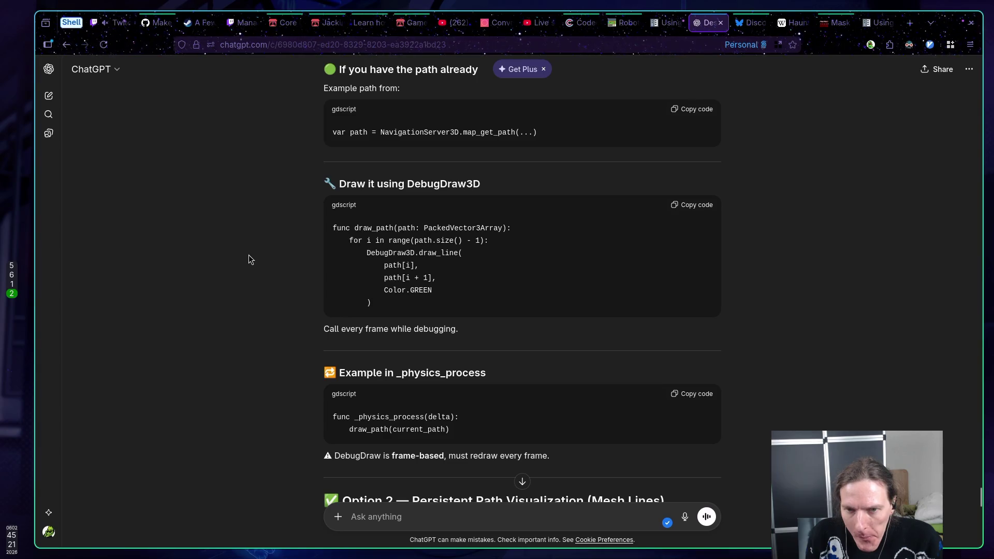
scroll(247, 259, up, 5)
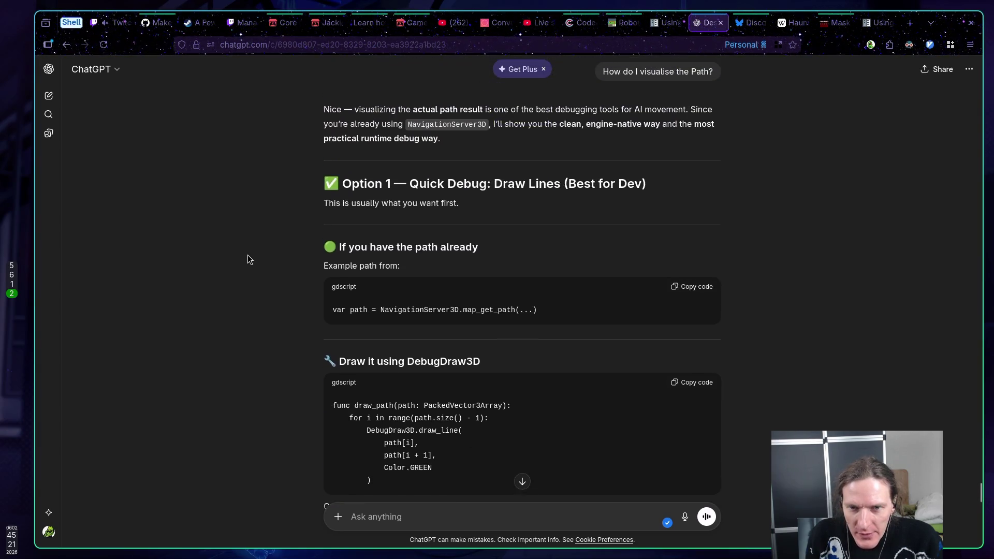
scroll(248, 256, down, 10)
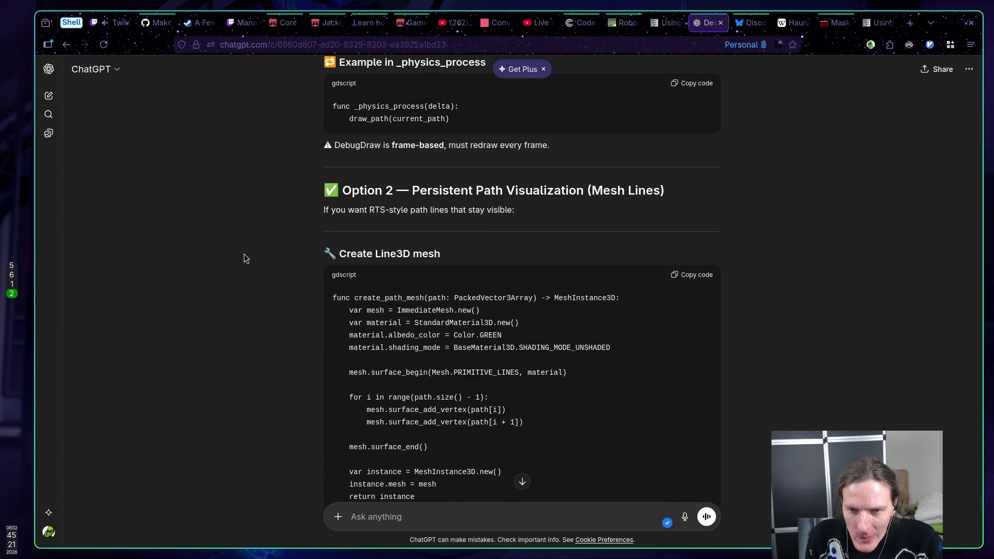
scroll(245, 257, up, 4)
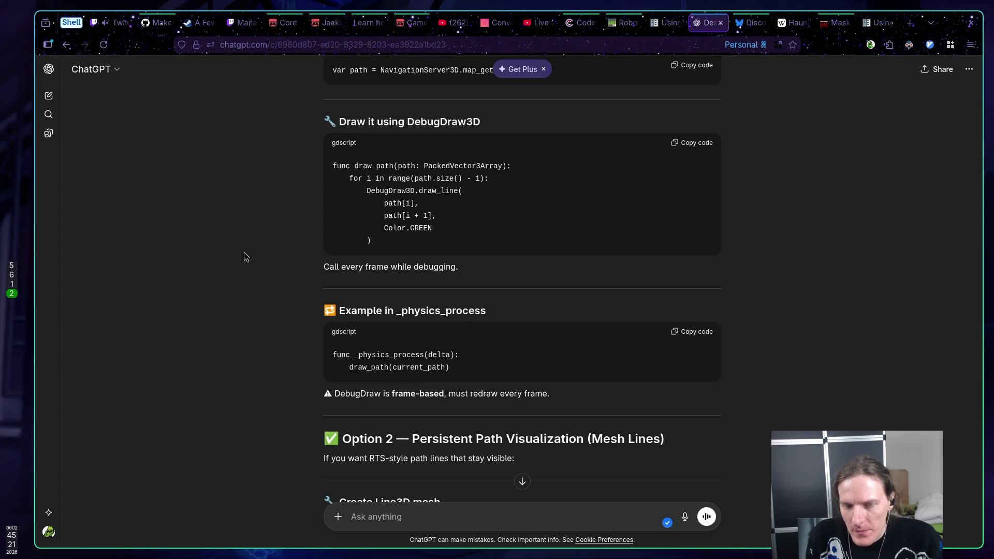
scroll(246, 258, down, 2)
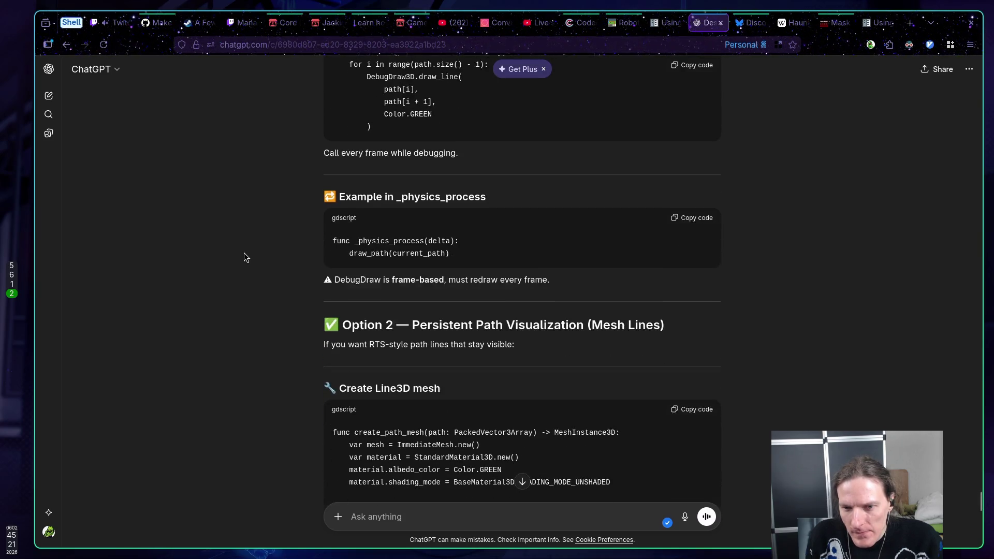
scroll(246, 257, down, 1)
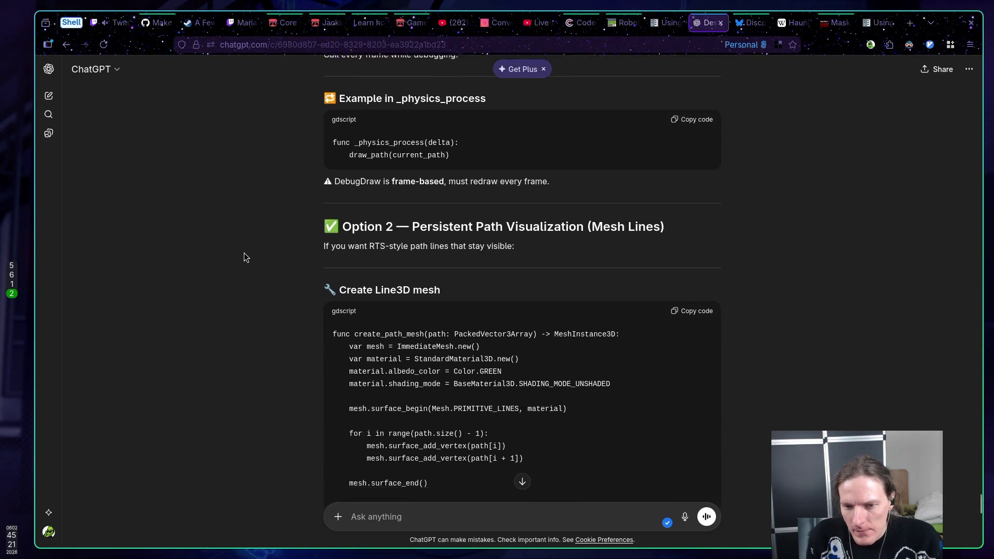
scroll(245, 256, up, 1)
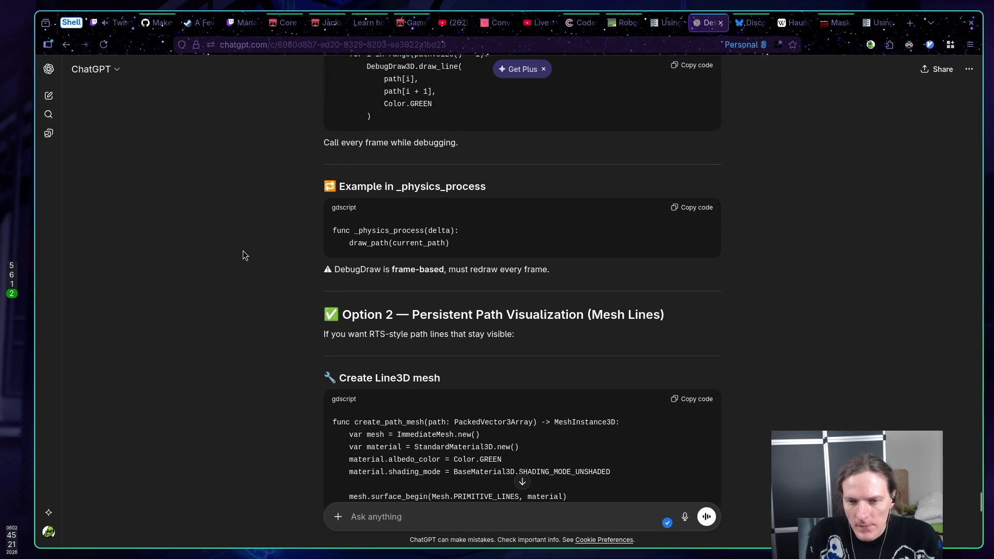
key(super+1)
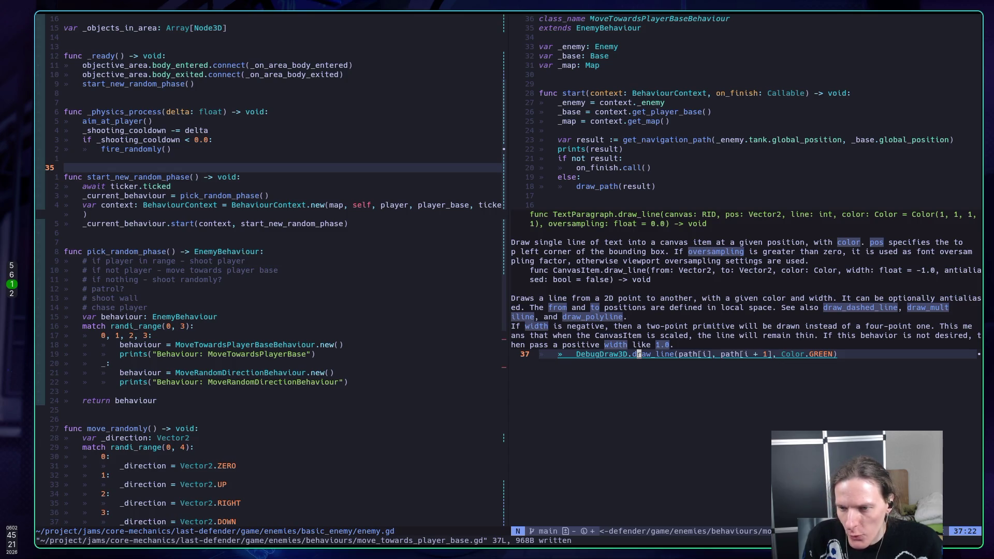
Move the draw_path function from the behaviour script into enemy.gd and save
key(Escape)
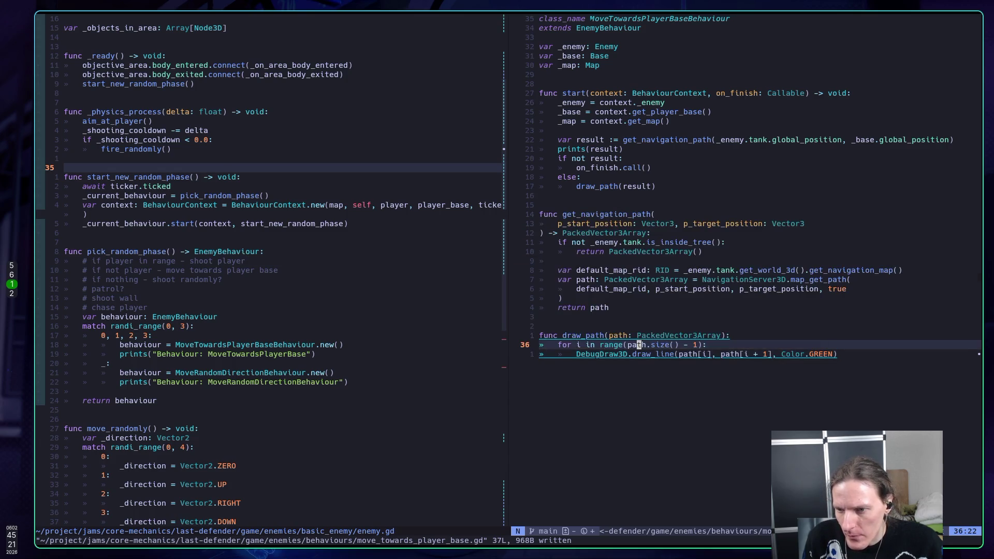
key(k)
key(k)
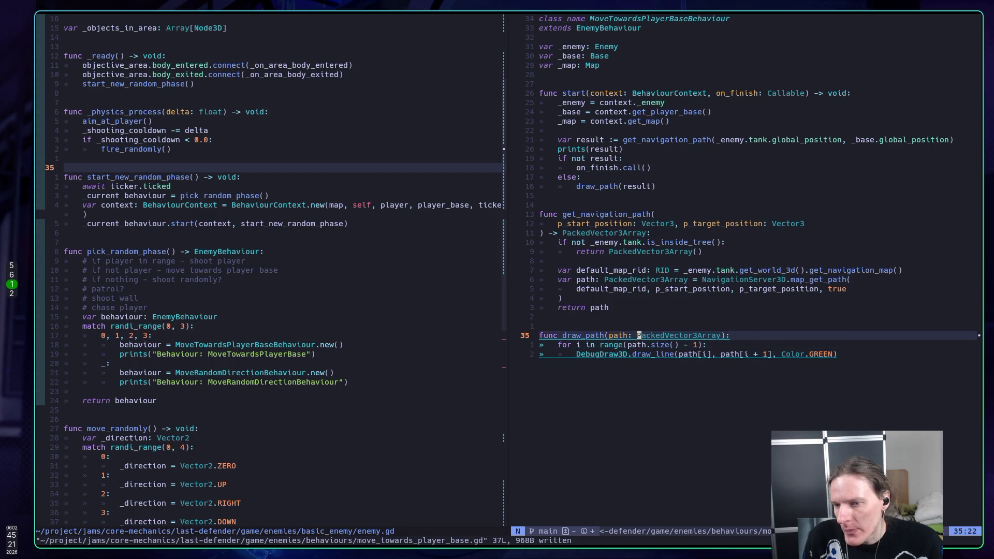
key(V)
key(j)
key(j)
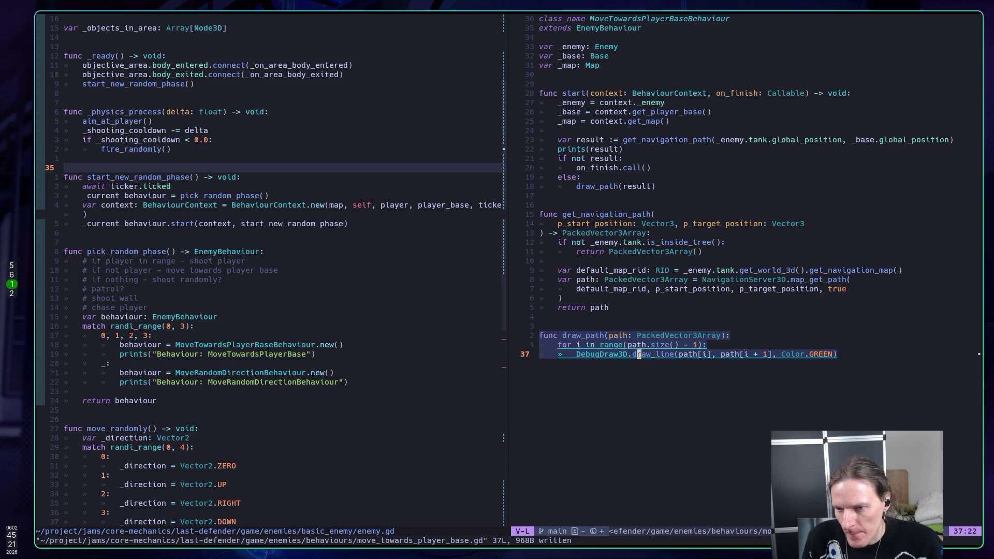
key(d)
key(ctrl+w)
key(h)
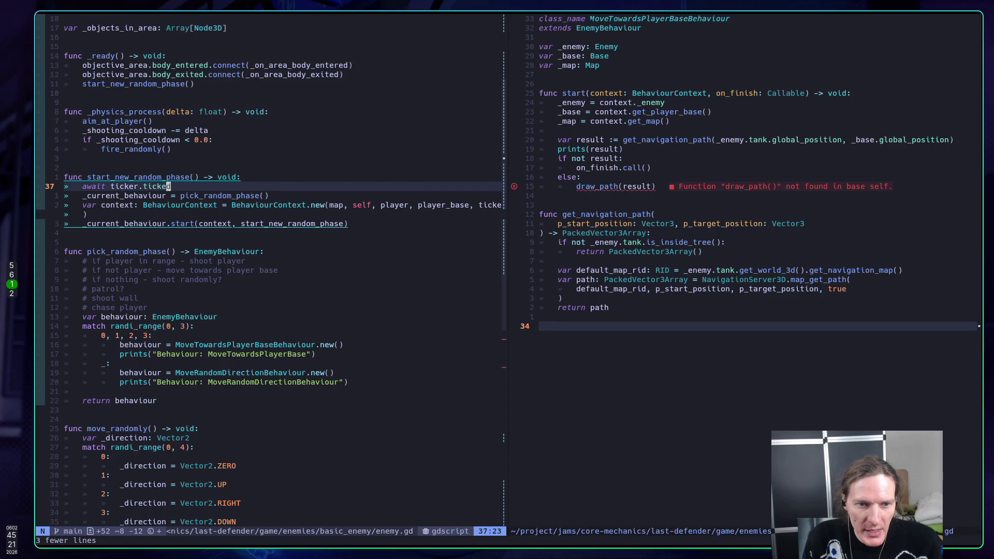
key(j)
key(j)
key(j)
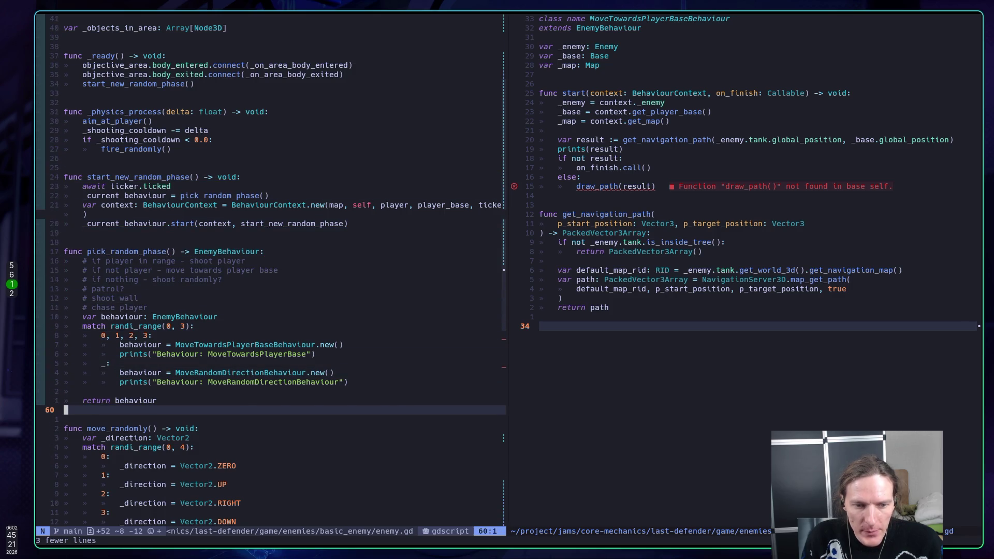
key(p)
key(Return)
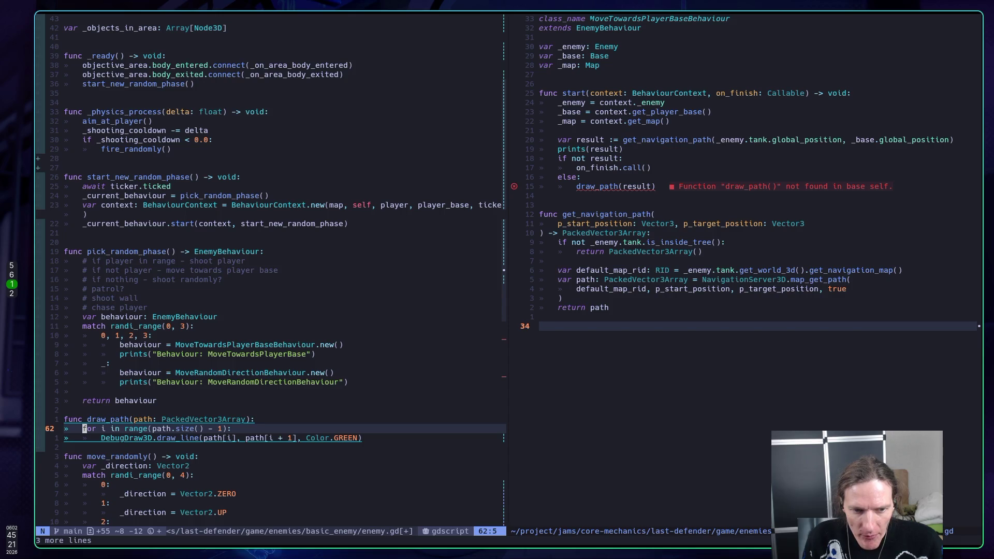
key(Return)
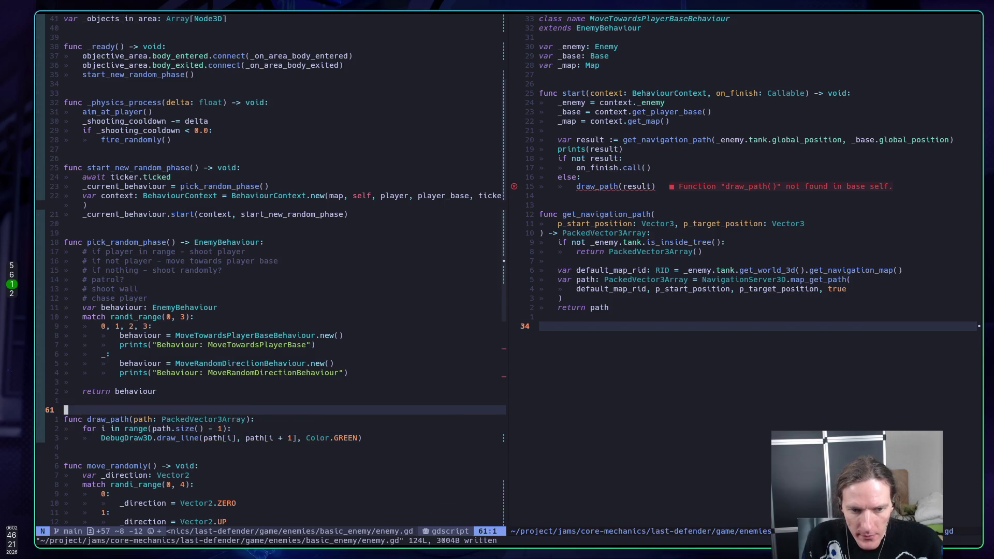
Declare var path: PackedVector3Array below the member variables and save enemy.gd
key(k)
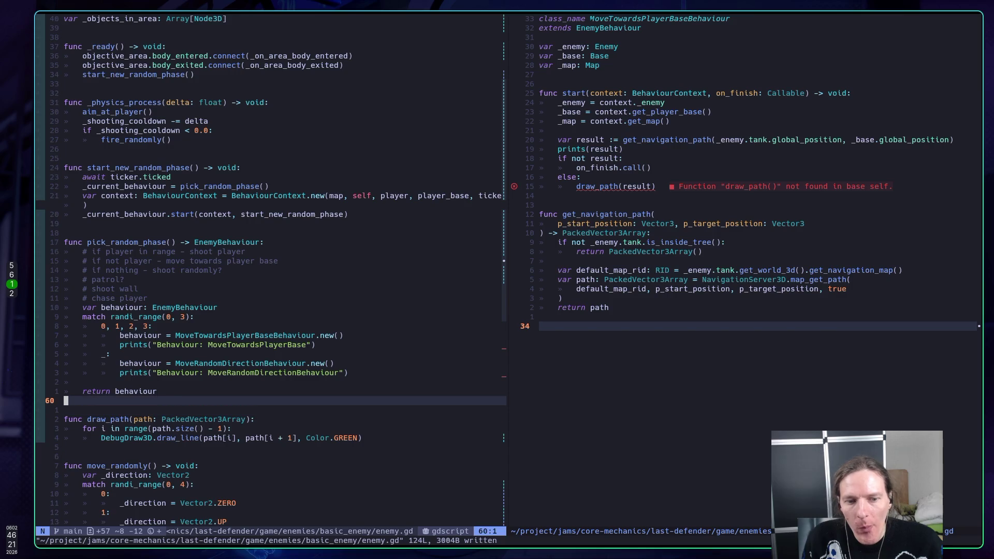
key(j)
key(k)
key(k)
key(k)
key(j)
key(j)
key(j)
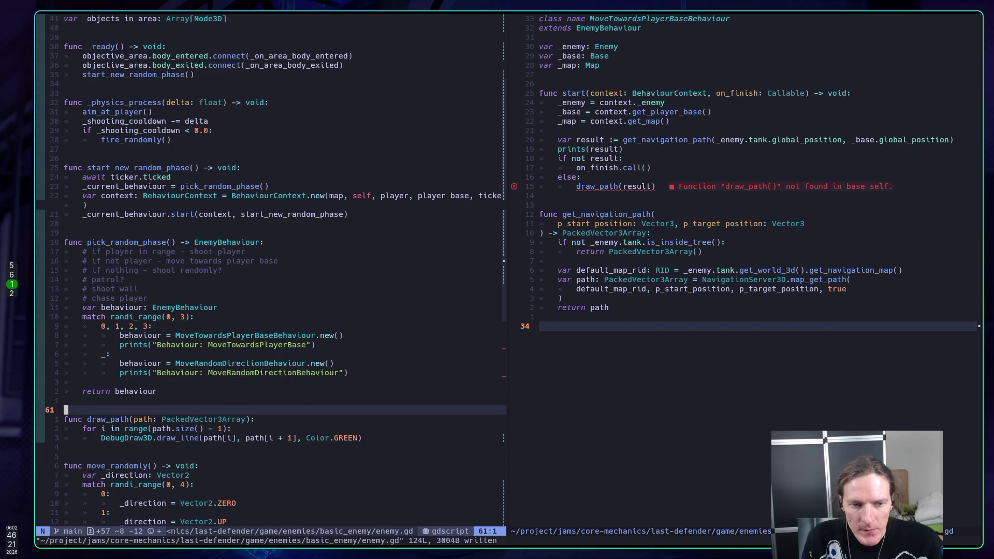
key(k)
key(k)
key(k)
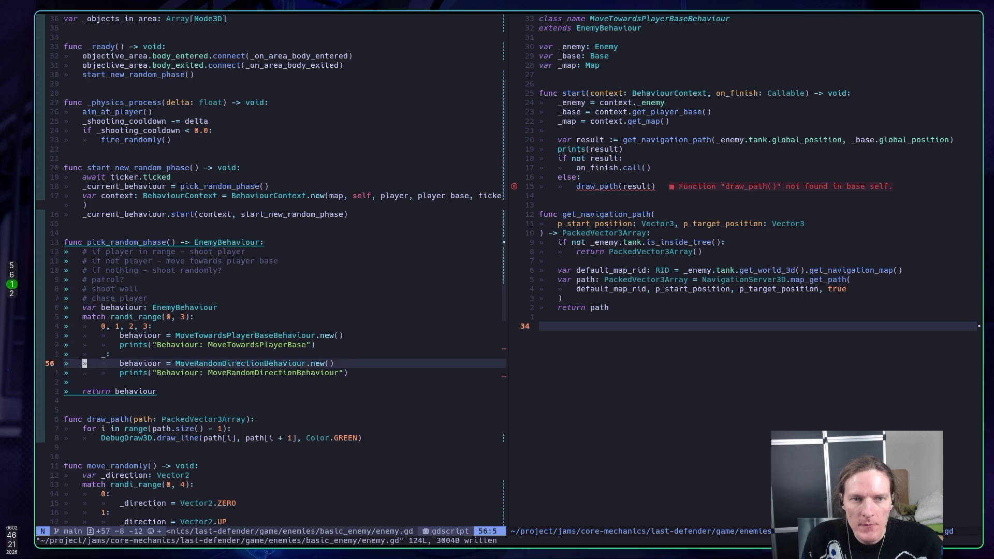
key(k)
key(k)
key(k)
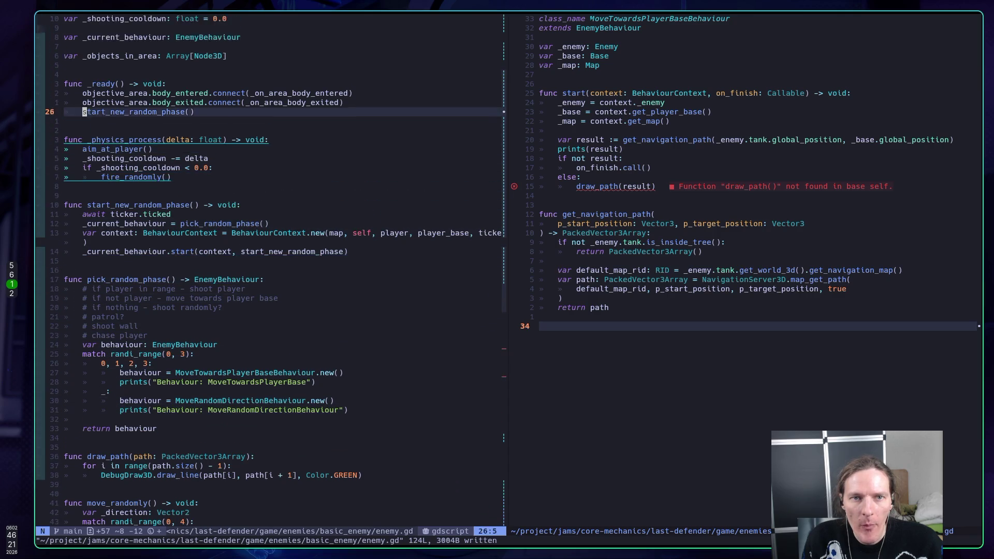
key(o)
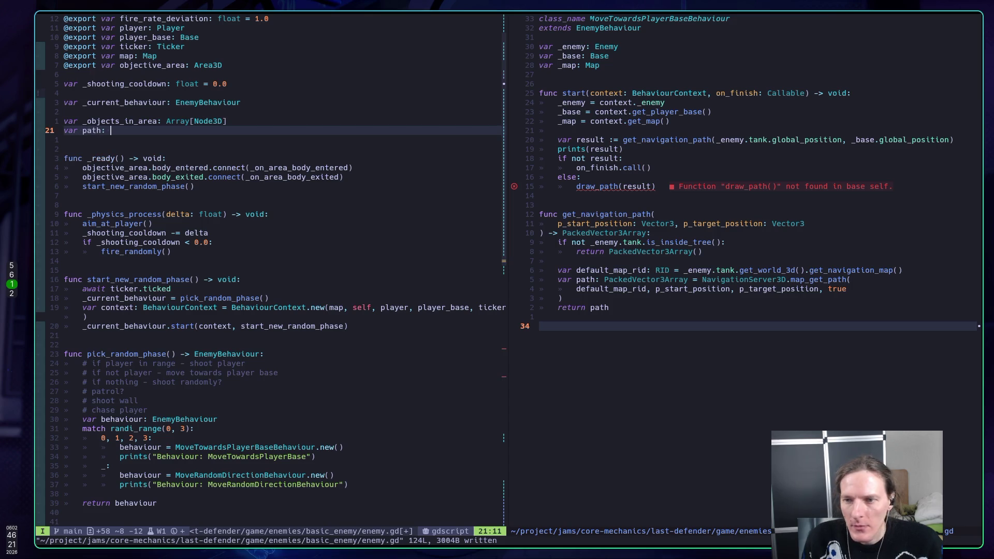
text(Packed)
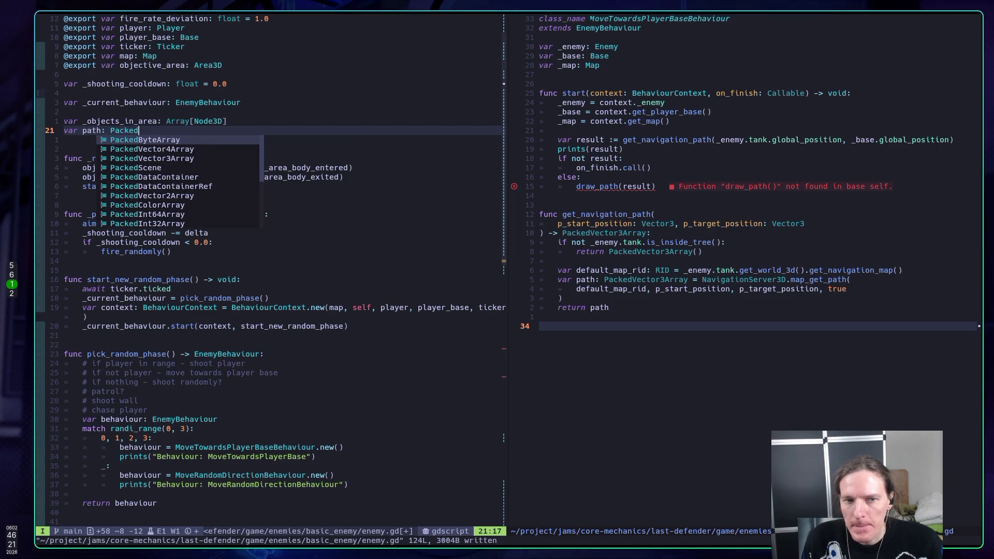
text(Ve)
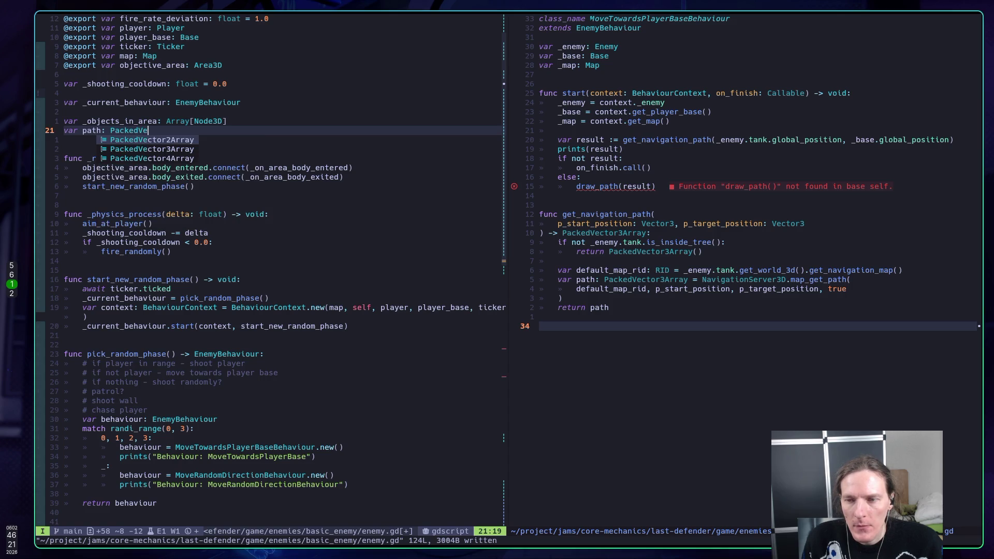
key(ctrl+n)
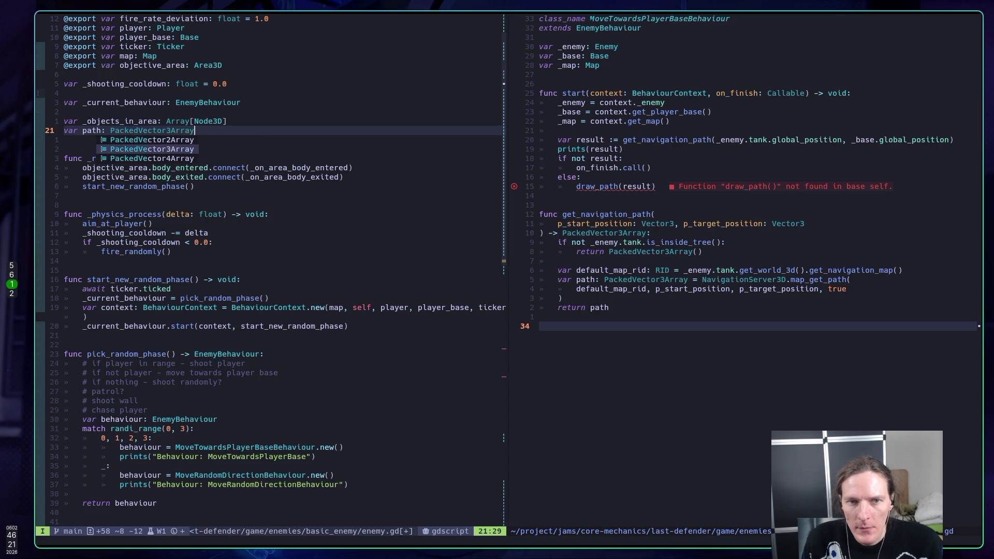
key(Escape)
key(Return)
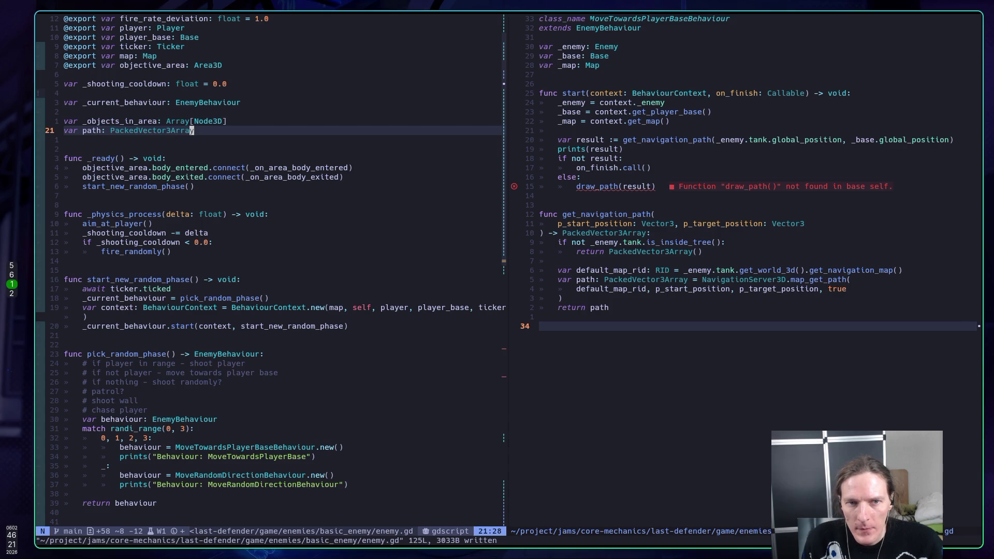
key(Return)
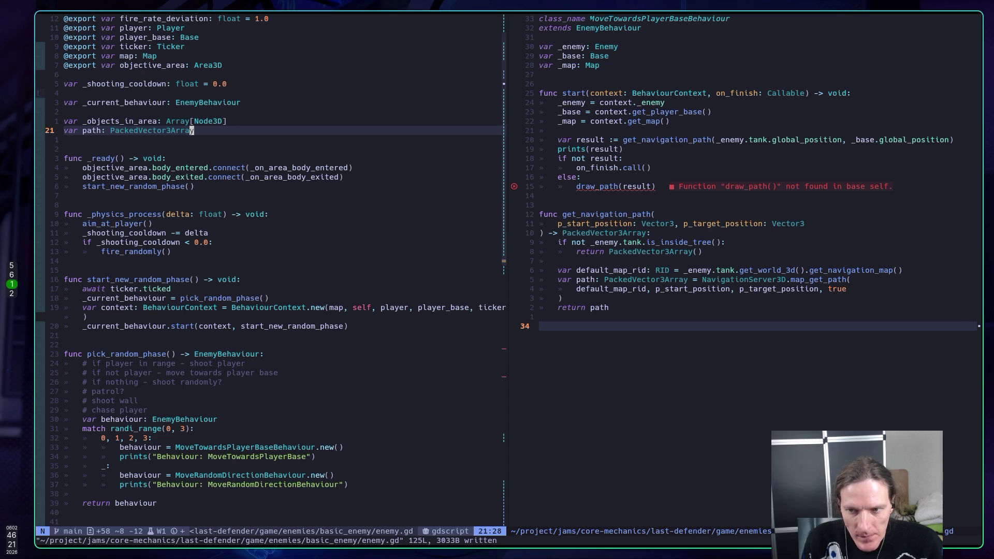
Replace draw_path(result) with _enemy.path = result and save the behaviour script
key(j)
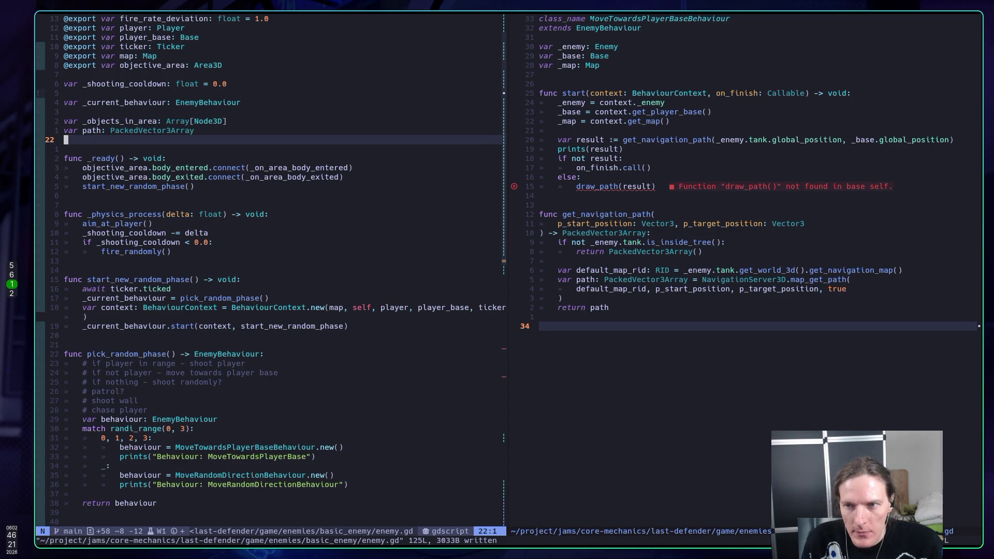
key(ctrl+w)
key(l)
key(k)
key(k)
key(k)
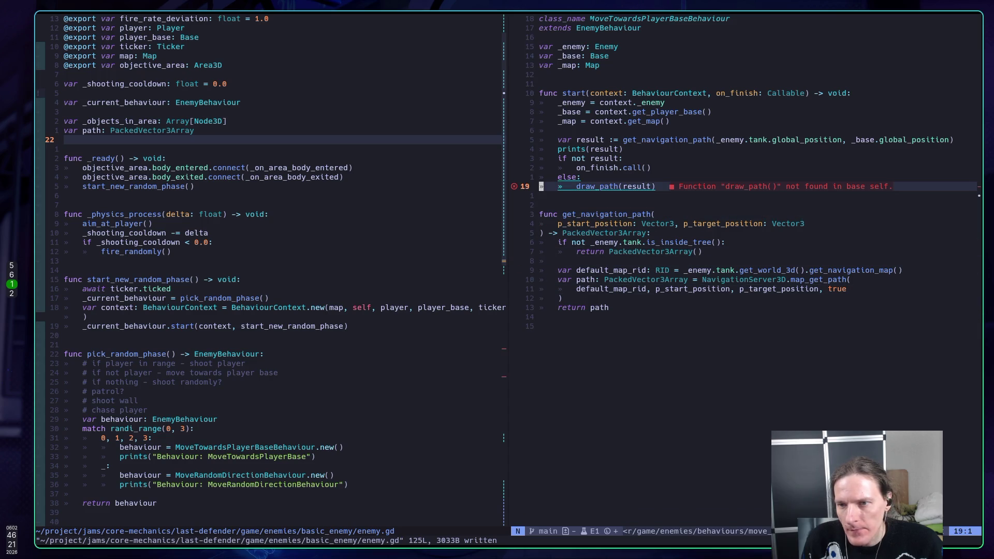
key(c)
key(w)
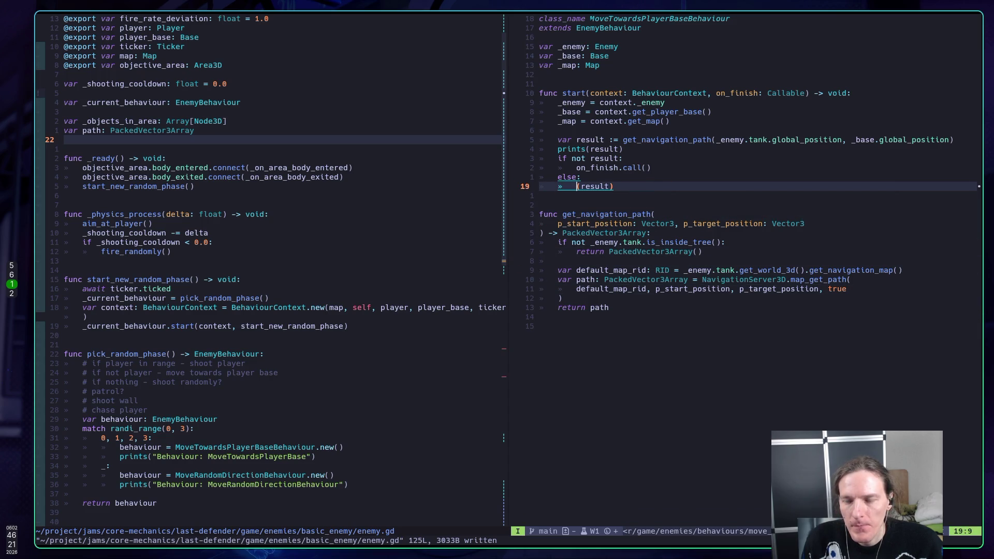
text(_enemy)
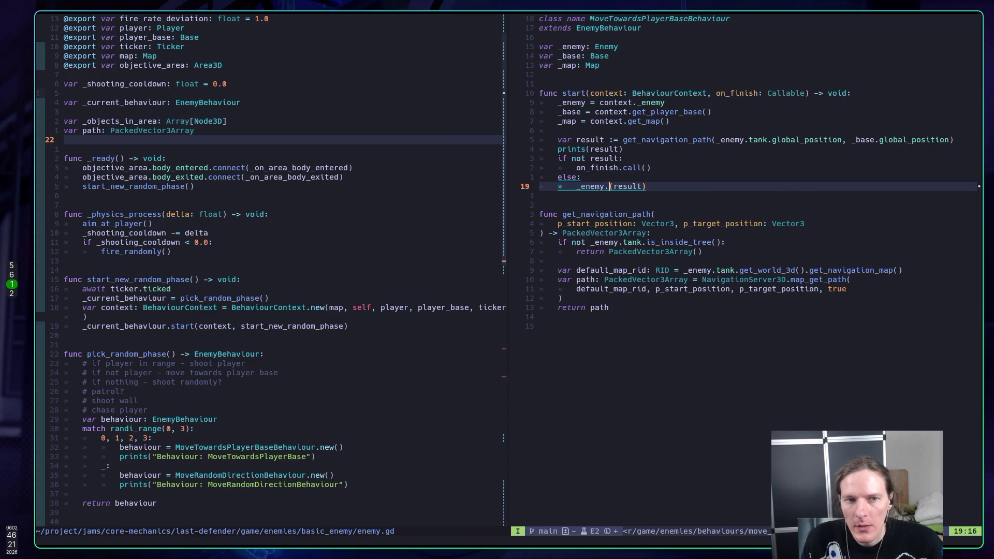
text(.path)
key(Right)
key(Delete)
key(Delete)
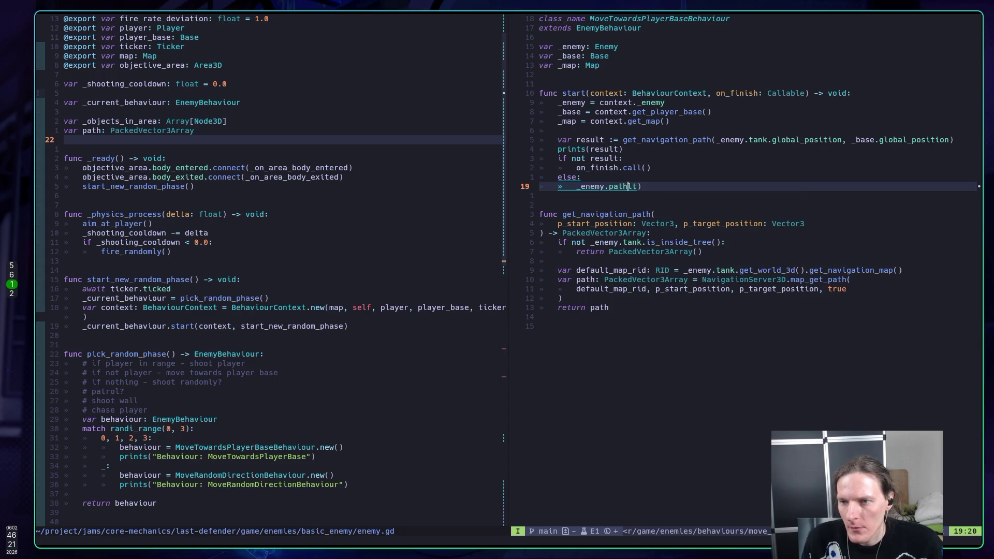
text(= result)
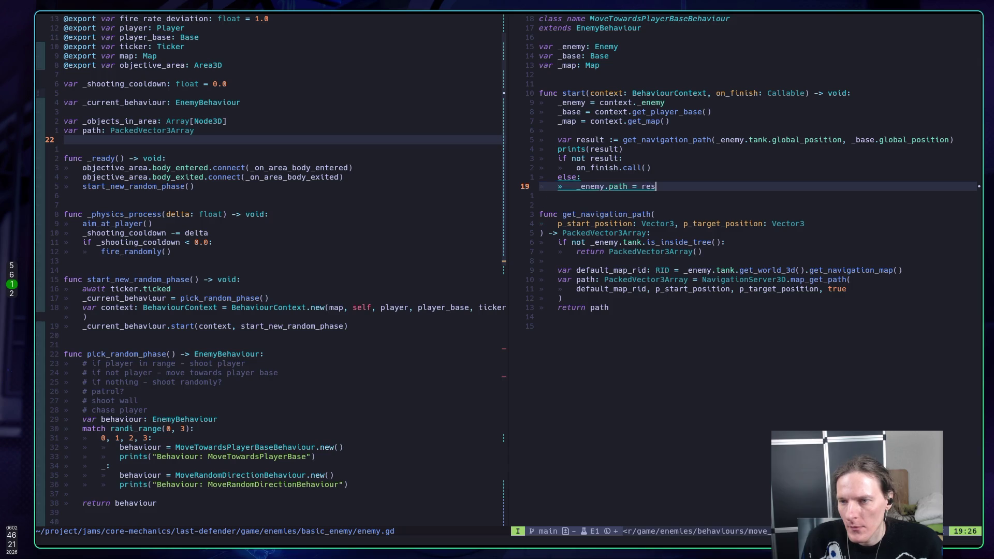
key(Escape)
key(colon)
text(w)
key(Return)
Step through enemy.gd's function definitions and return to the _ready function
key(ctrl+h)
key(j)
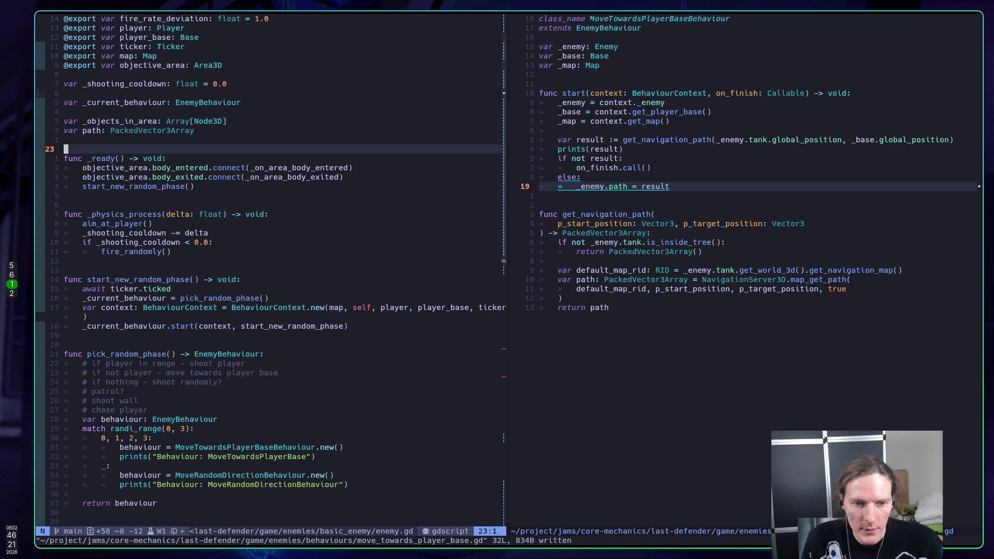
key(j)
key(6)
key(j)
key(f)
key(colon)
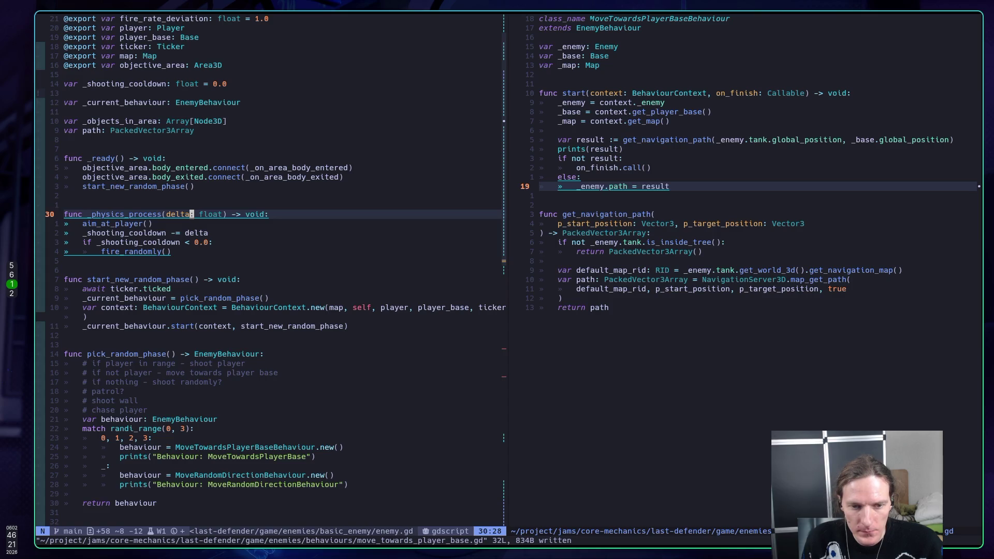
key(bracketleft)
key(f)
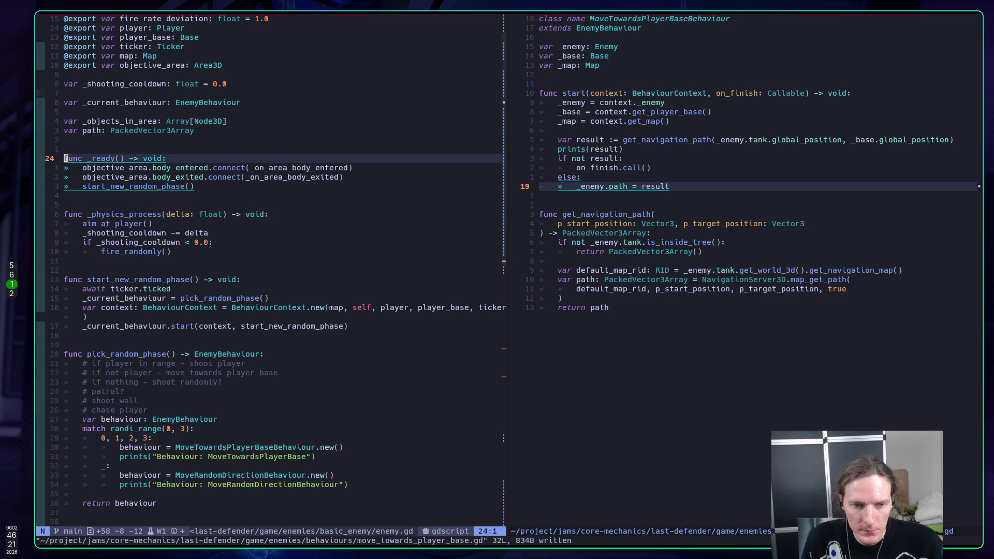
key(bracketright)
key(f)
key(bracketright)
key(f)
key(bracketright)
key(f)
key(bracketright)
key(f)
key(bracketright)
key(f)
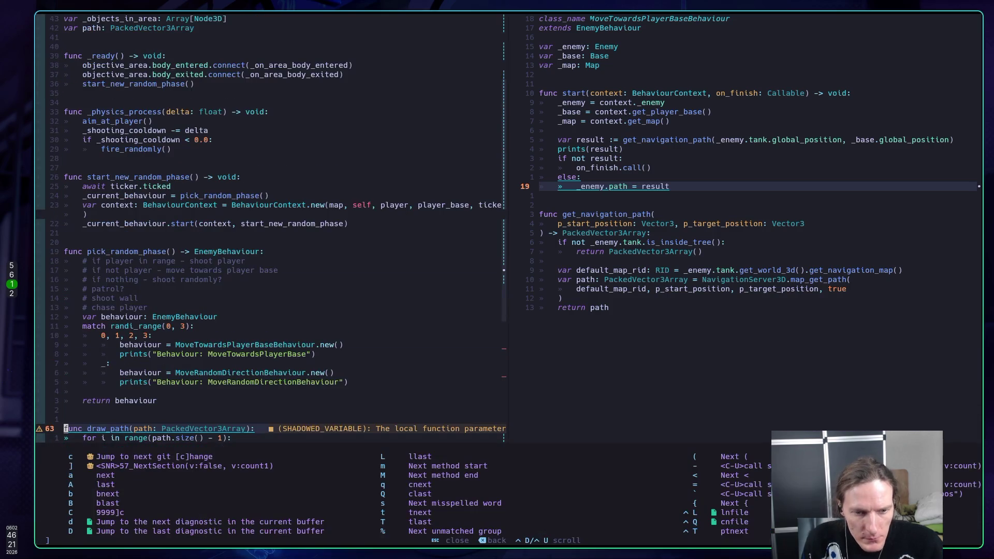
key(bracketright)
key(f)
key(bracketright)
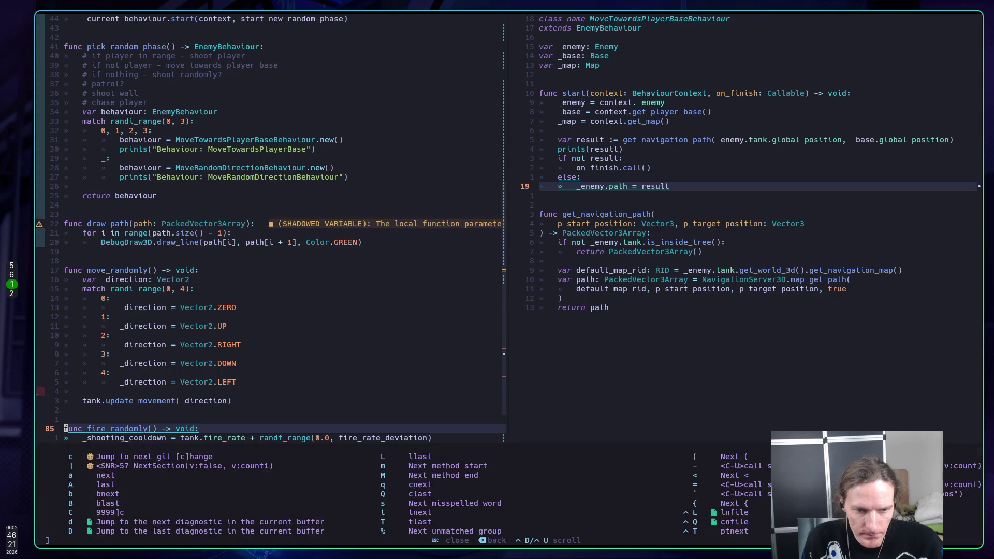
key(f)
key(bracketright)
key(f)
key(bracketright)
key(f)
key(bracketleft)
key(Escape)
key(bracketleft)
key(f)
key(bracketleft)
key(f)
key(bracketleft)
key(f)
key(bracketleft)
key(f)
key(bracketleft)
key(f)
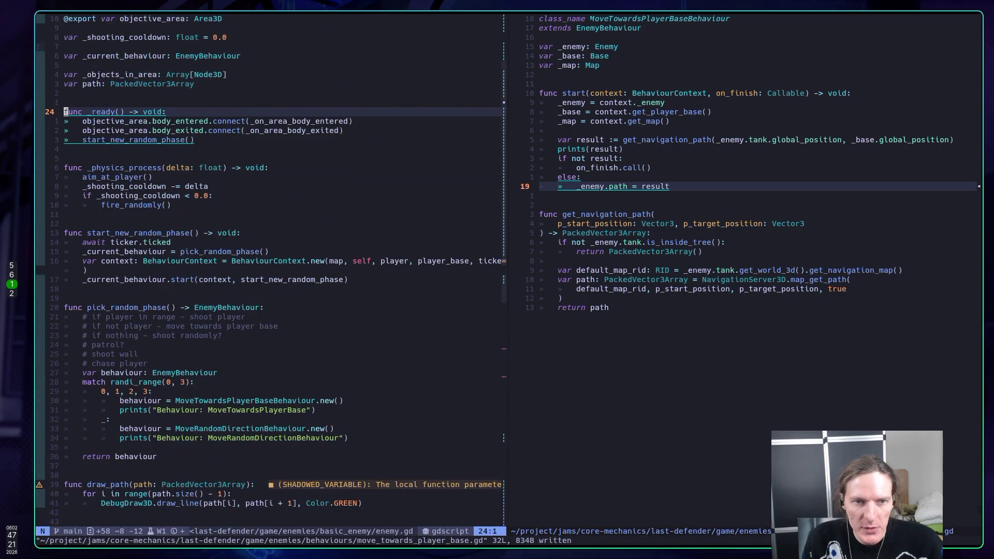
Place the cursor on the blank line below fire_randomly(), removing the extra blank lines
key(j)
key(j)
key(j)
key(k)
key(k)
key(k)
key(j)
key(j)
key(j)
key(j)
key(j)
key(j)
key(j)
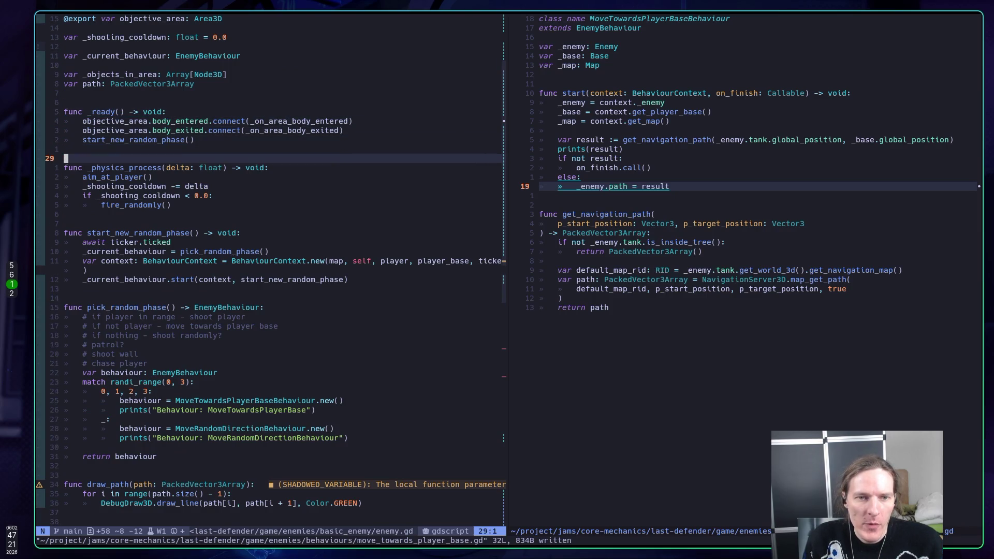
key(o)
key(Return)
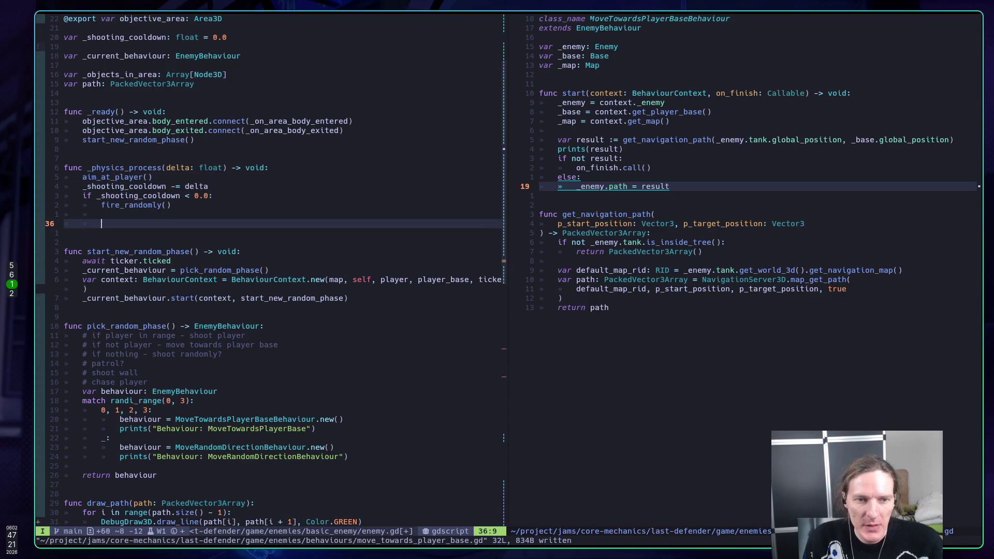
key(Escape)
key(d)
key(d)
key(d)
key(d)
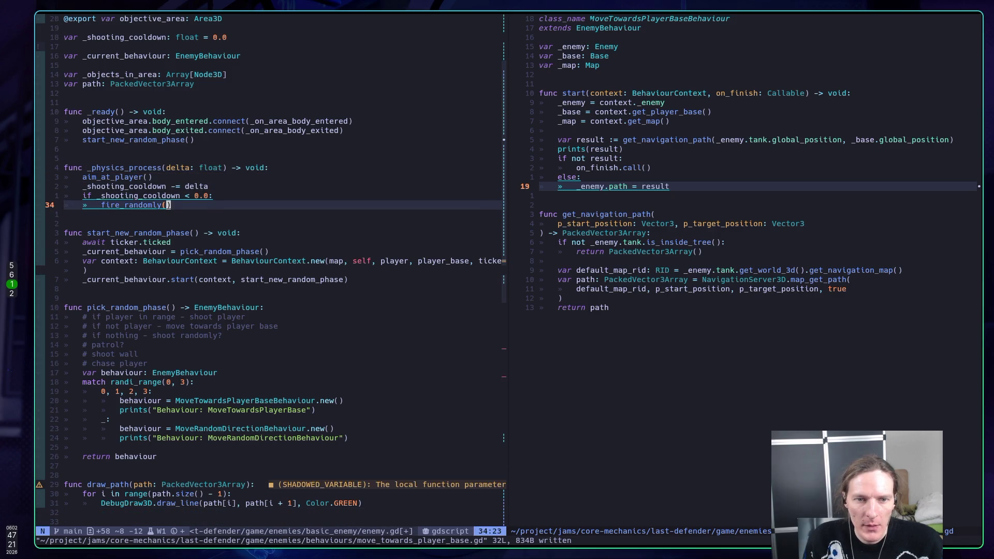
key(k)
key(k)
key(k)
key(k)
key(k)
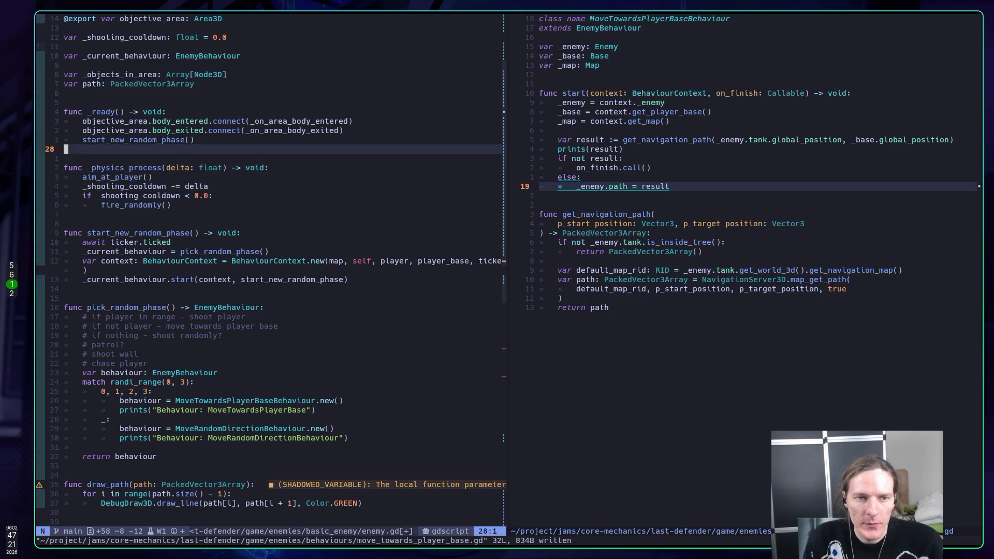
Add func _process(delta: float) -> void that runs draw_path(path) when path is set, and save
text(ofunc _p)
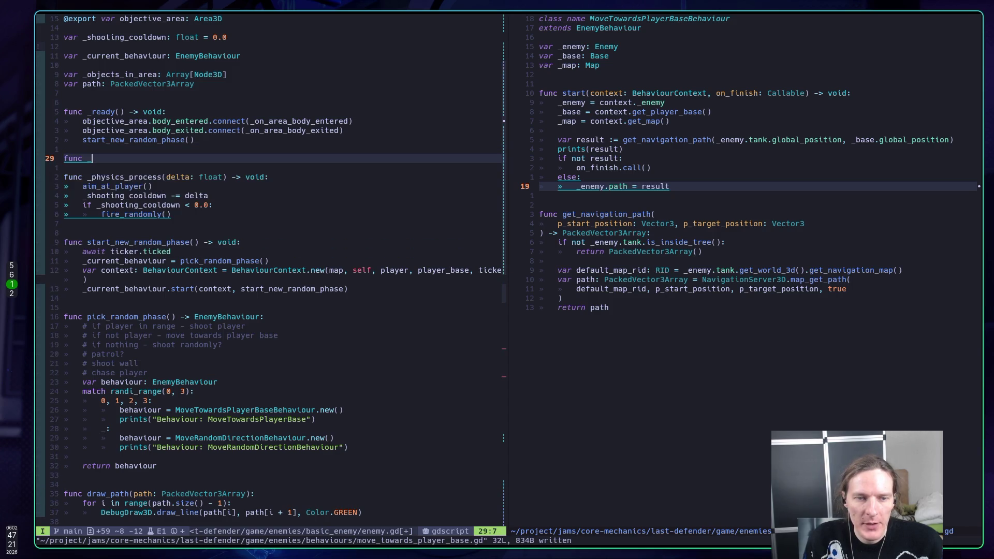
key(Return)
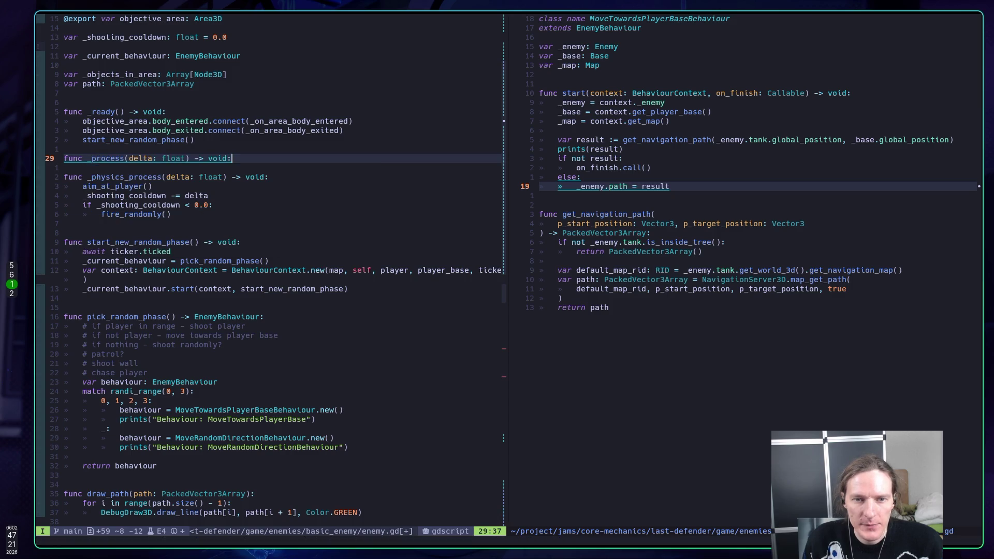
key(Return)
text(if )
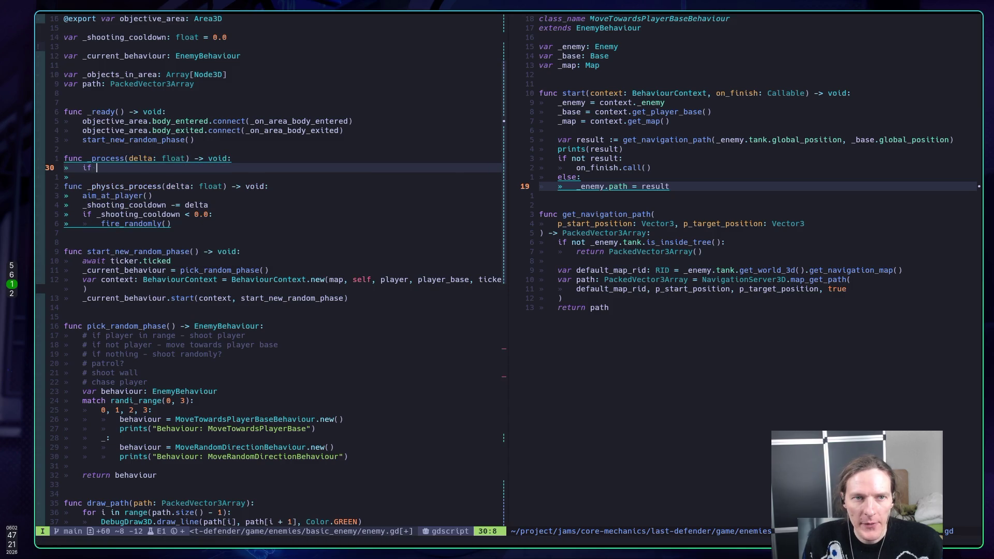
text(path:)
key(Return)
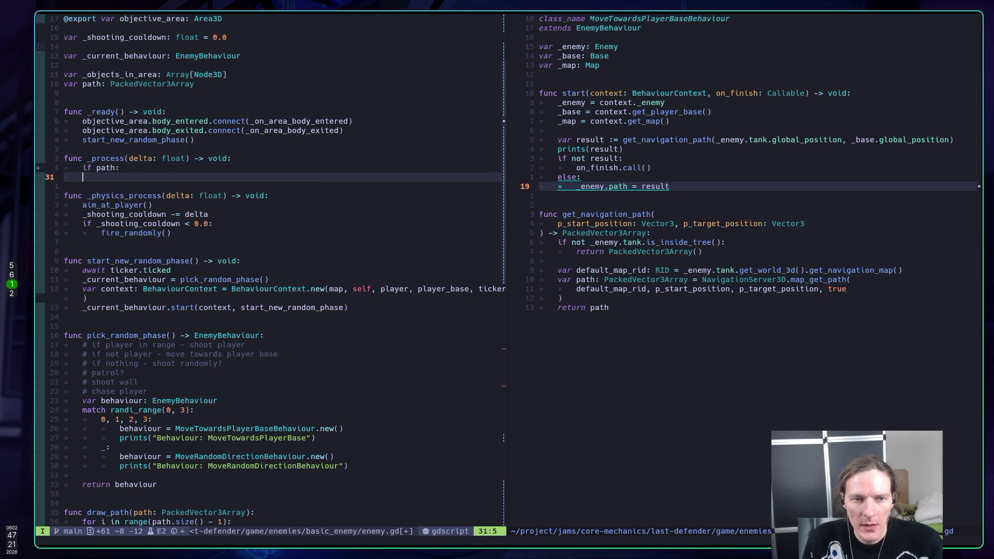
text(raw_path(path))
key(Escape)
text(:w)
key(Return)
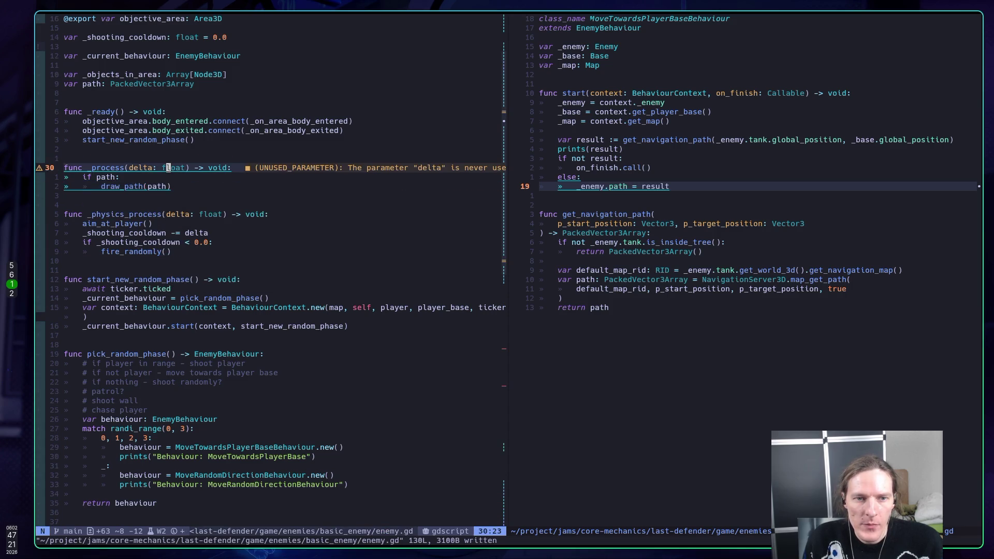
Rename the delta parameter to _delta and save enemy.gd
text(i_)
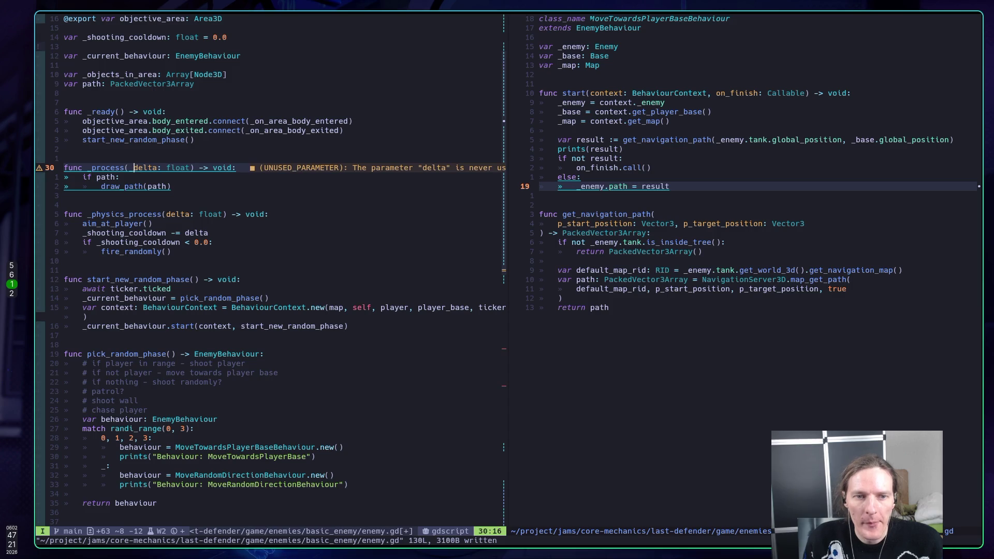
key(Escape)
text(:w)
key(Return)
key(super+5)
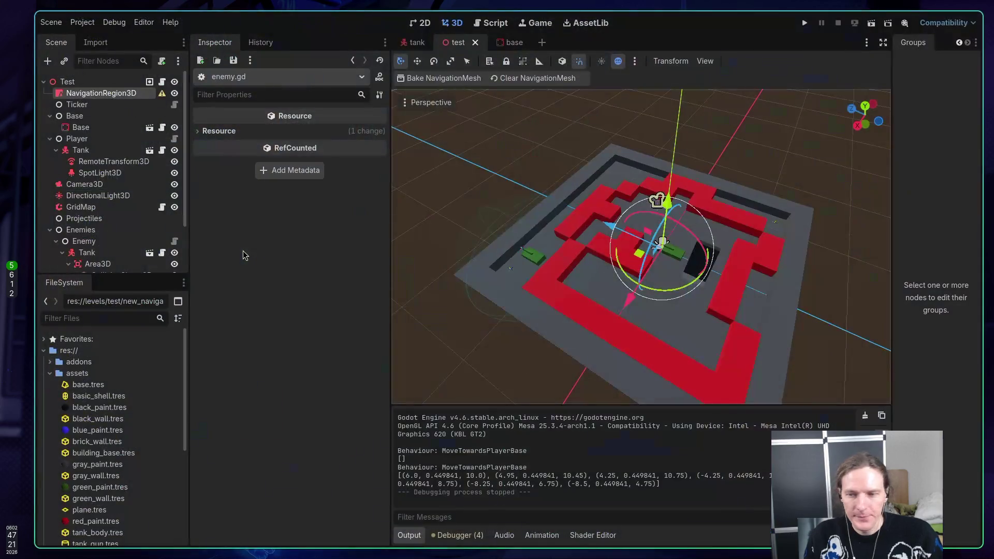
key(F5)
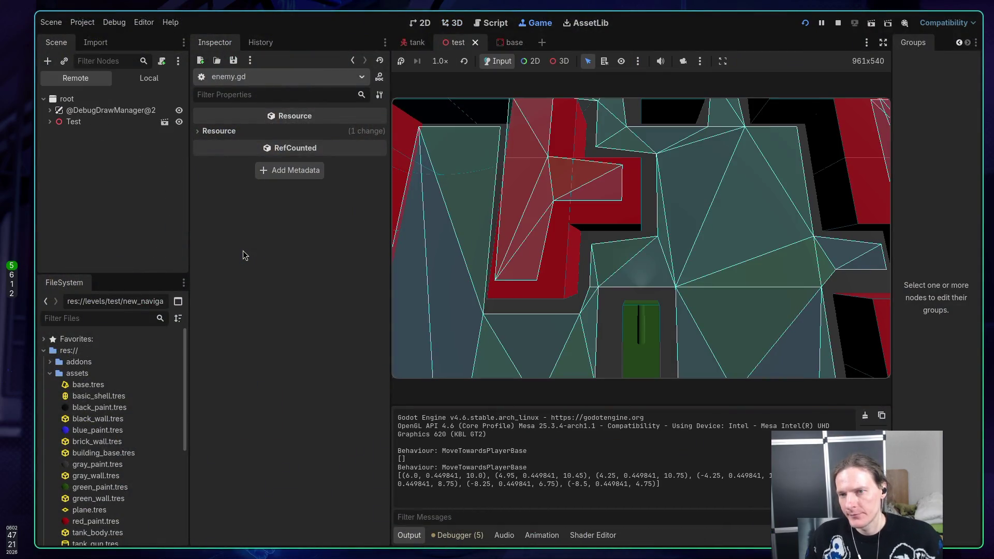
click(536, 176)
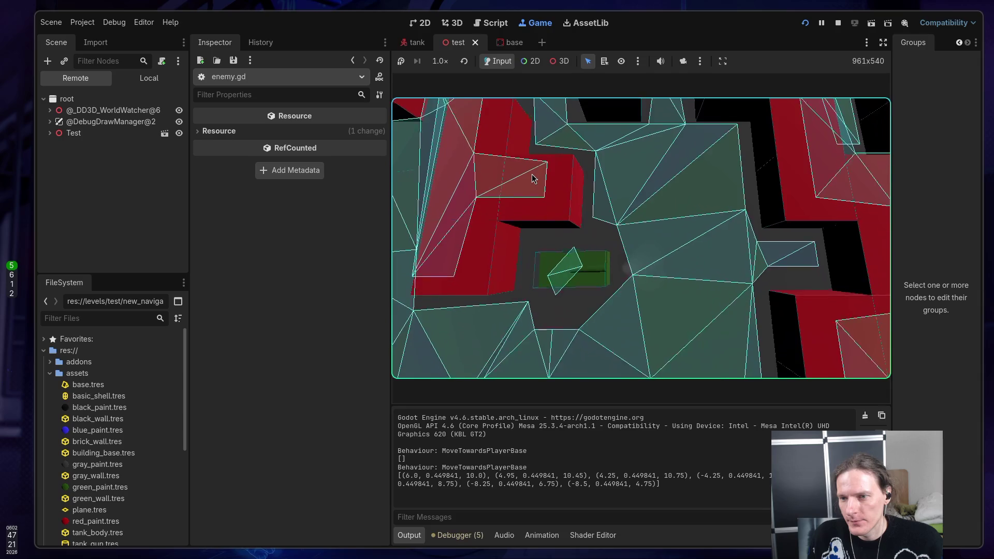
click(662, 63)
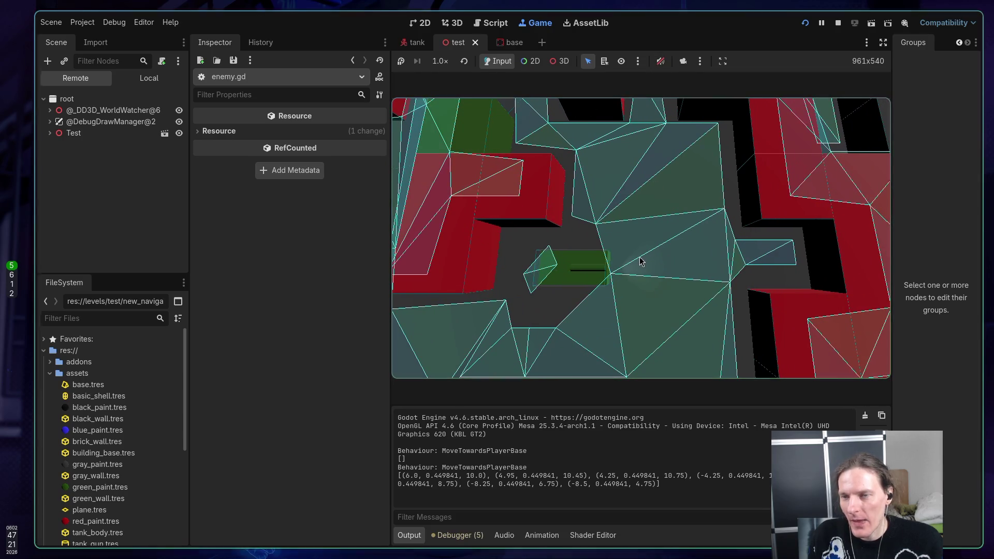
click(559, 61)
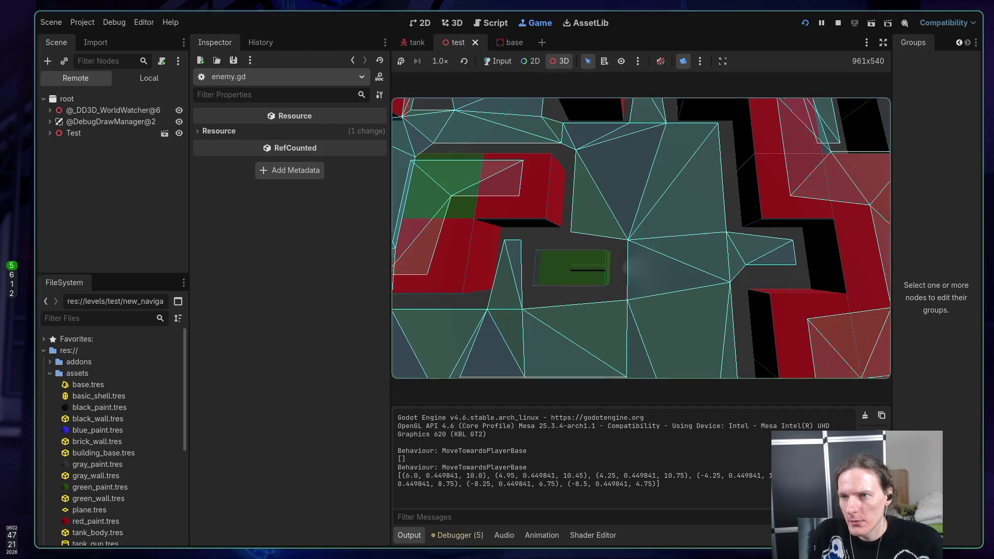
click(682, 61)
click(660, 61)
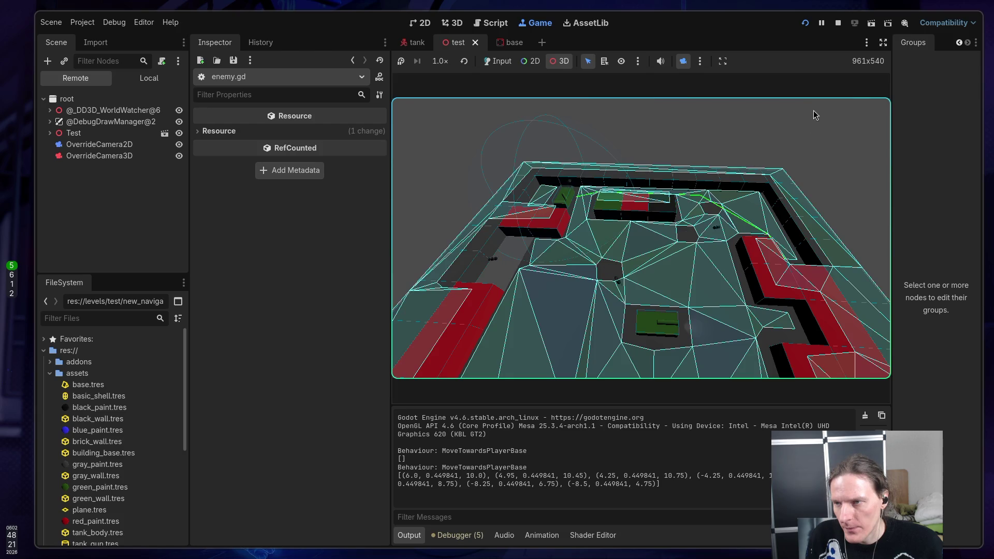
click(839, 23)
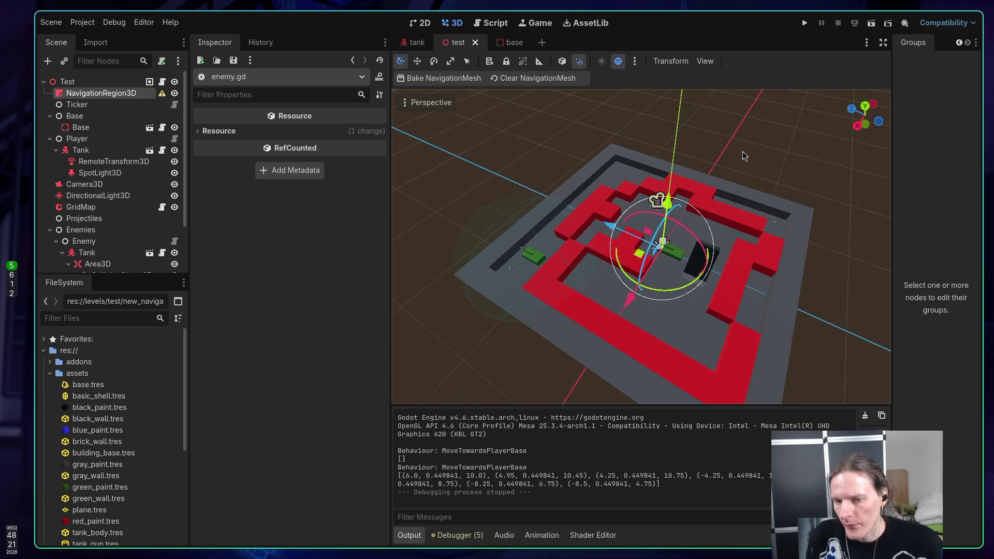
key(super+1)
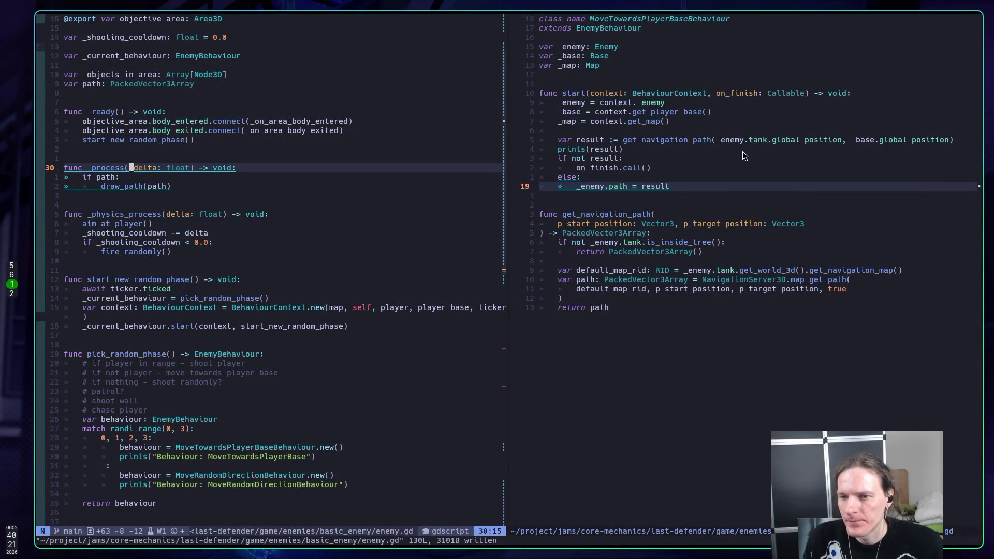
Add on_finish.call() below _enemy.path = result in the else branch and save
key(ctrl+l)
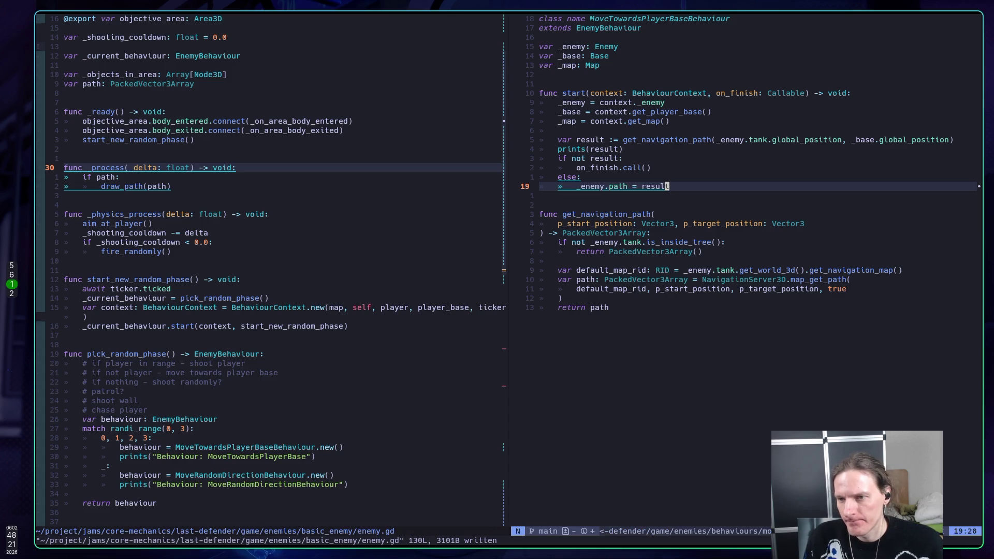
key(o)
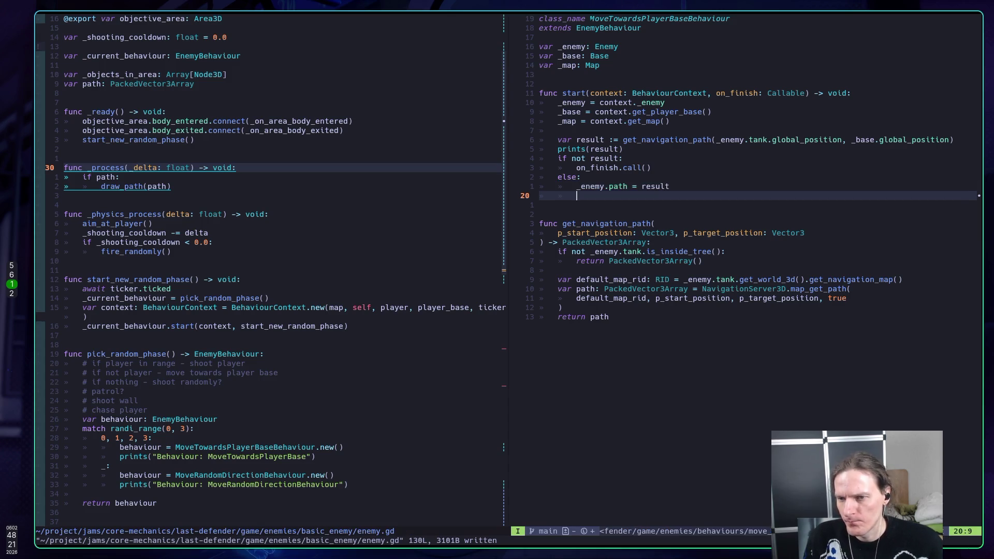
text(on_finish)
key(Escape)
text(:A)
key(Escape)
text(a.call)
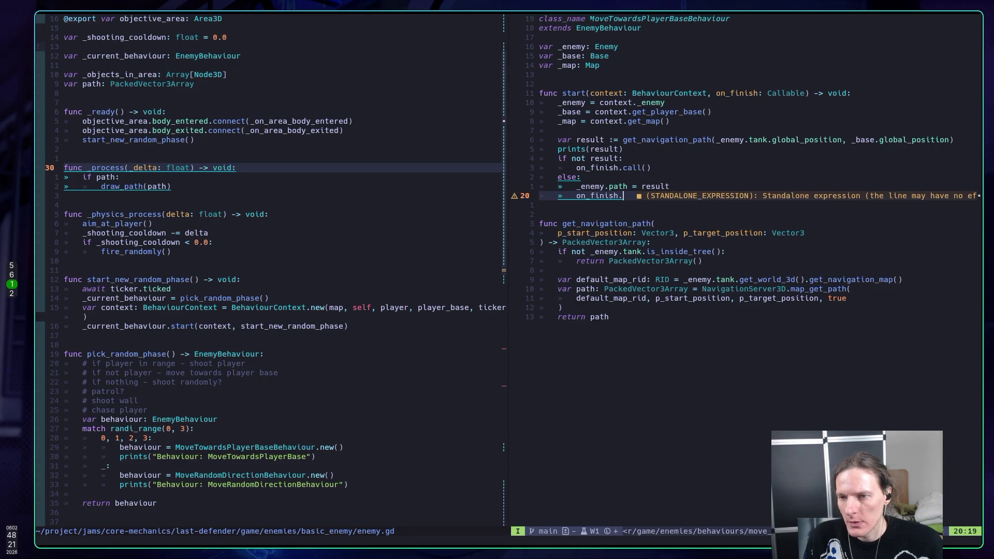
text(())
key(Escape)
text(:w)
key(Return)
key(super+5)
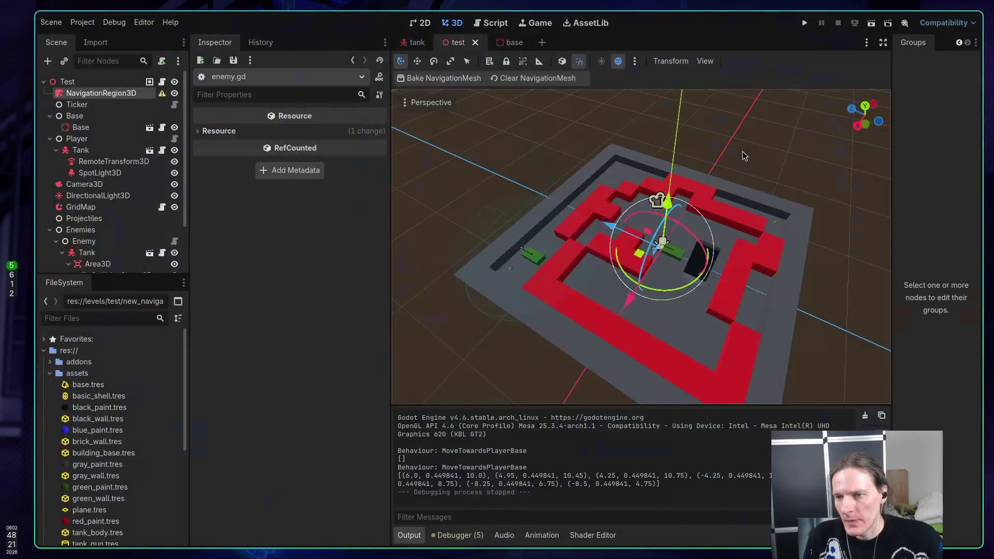
key(F5)
click(683, 61)
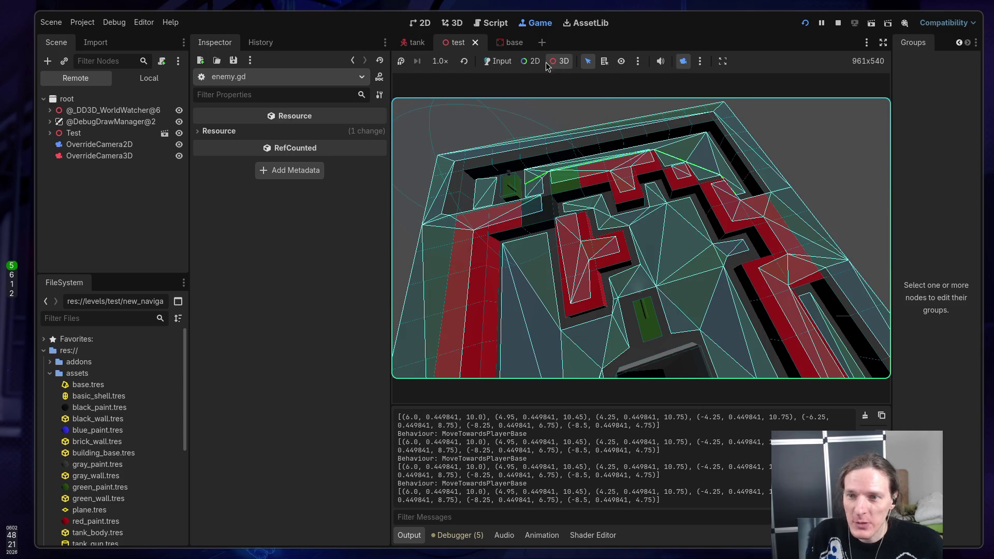
drag(686, 217, 642, 229)
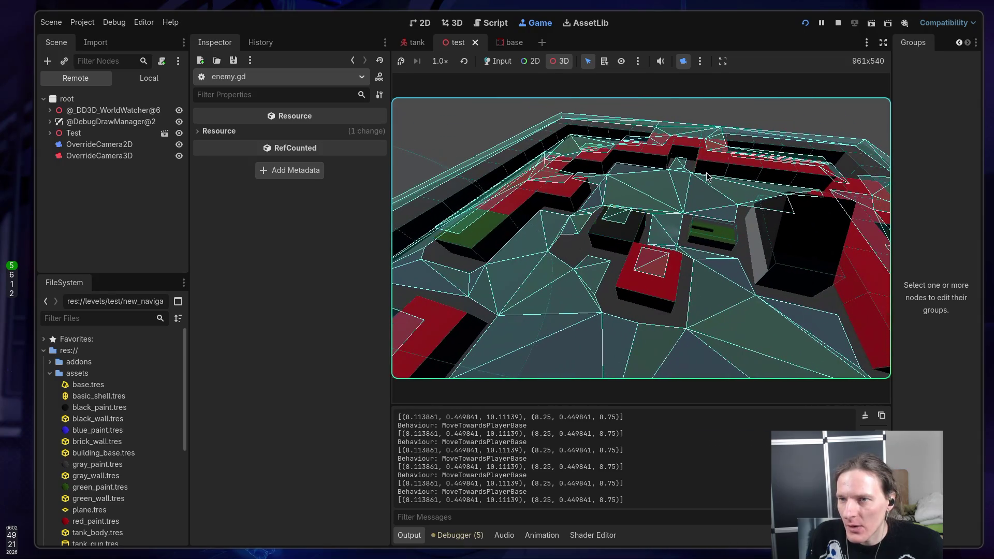
click(839, 23)
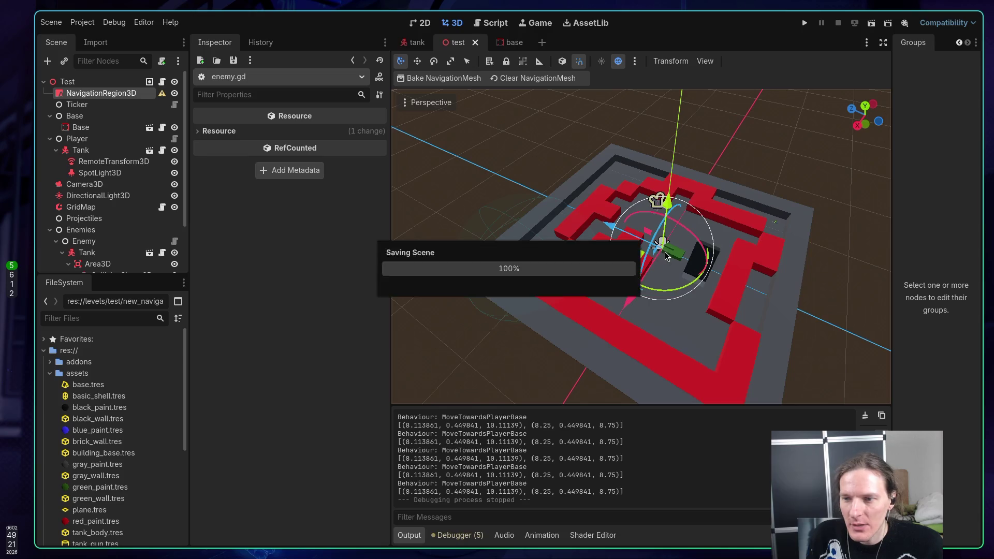
Select the Base block, then the Test root node to show its test.gd script and Spawn Points
click(706, 278)
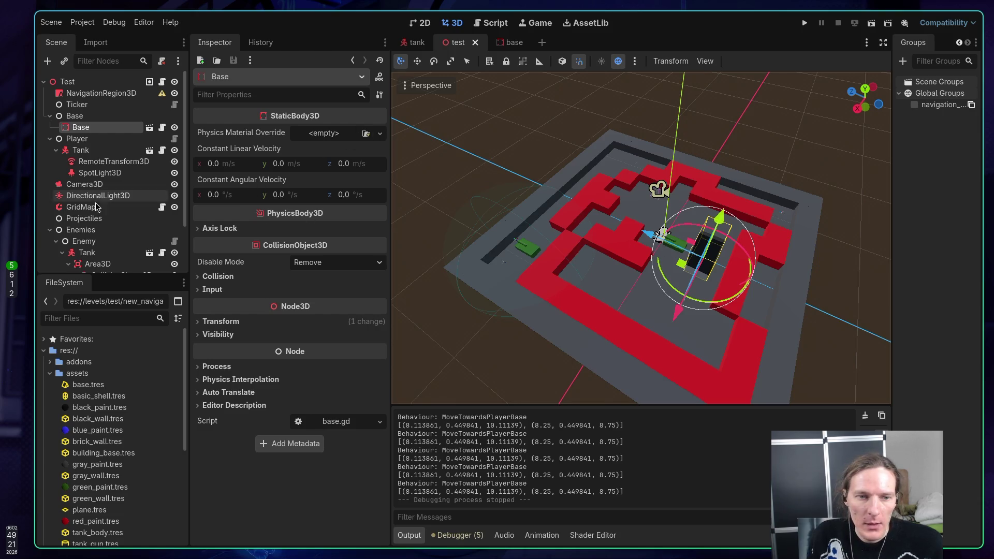
scroll(94, 207, down, 3)
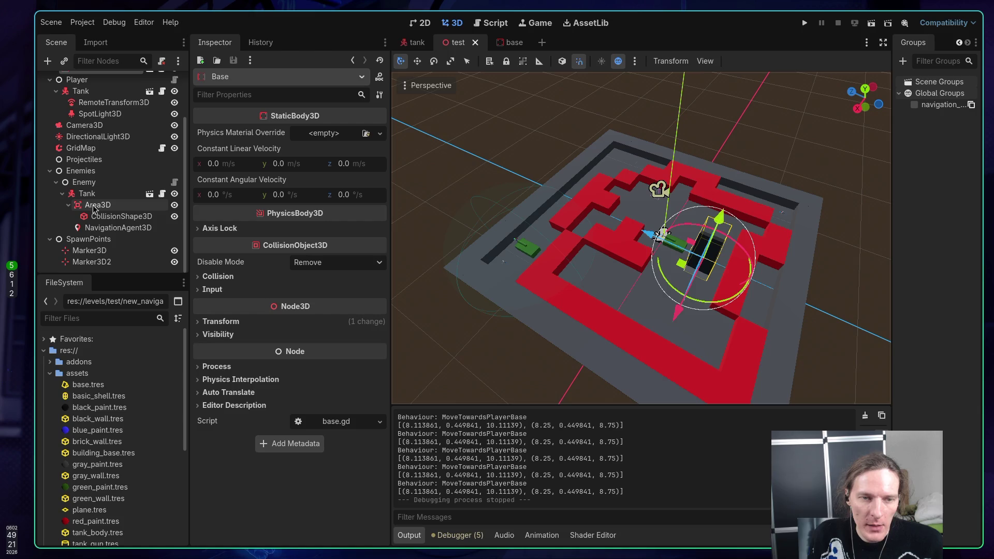
scroll(109, 207, up, 3)
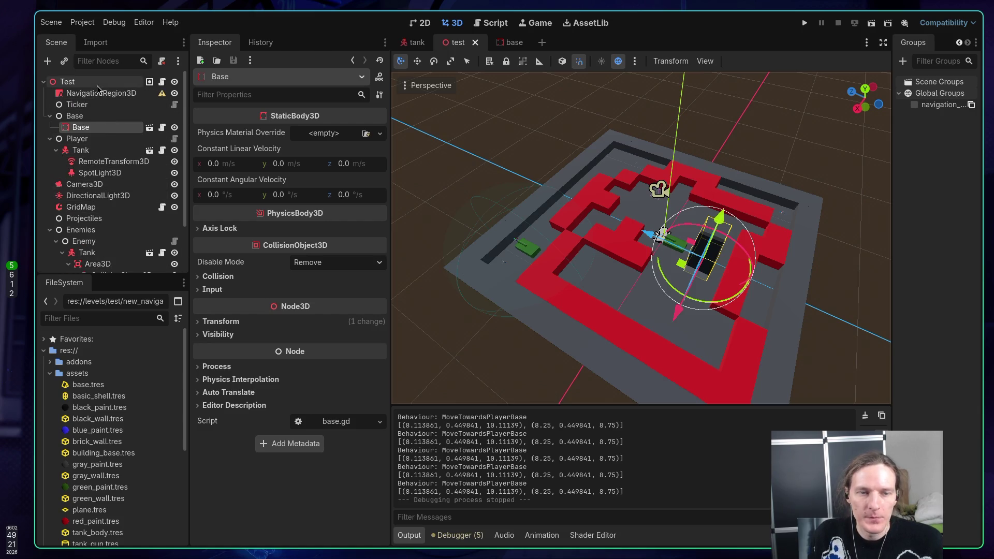
click(67, 81)
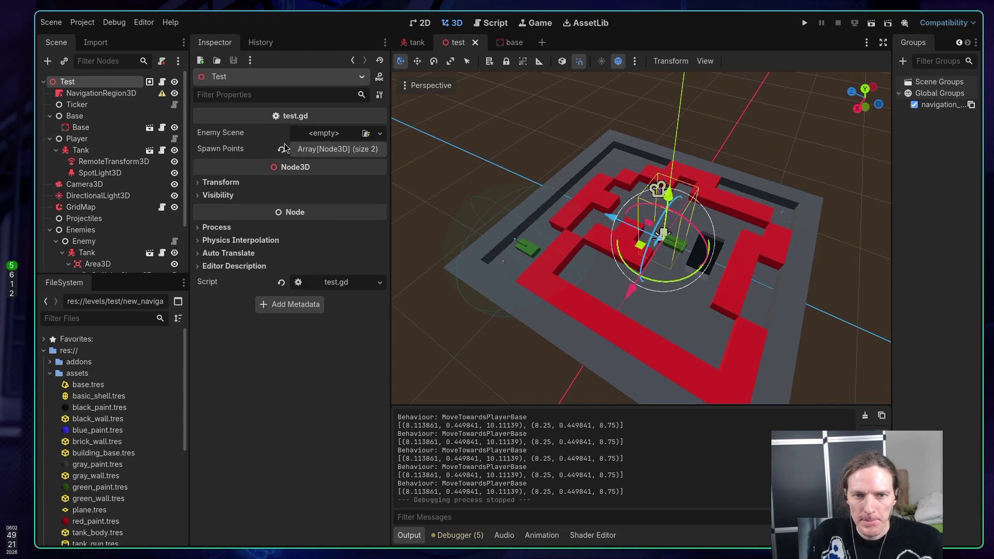
key(super+1)
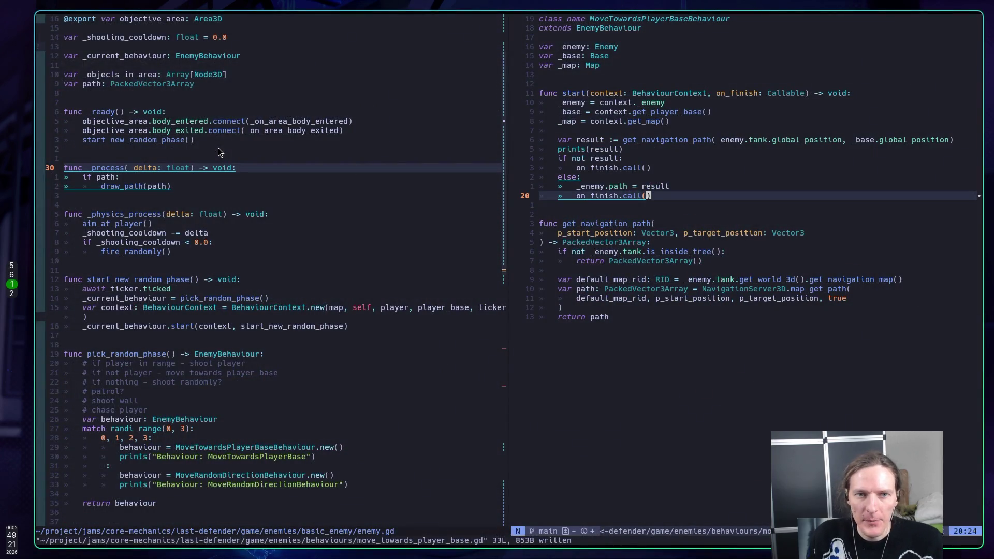
Open test.gd in the left pane using the Telescope buffer picker
key(ctrl+w)
key(h)
key(k)
key(k)
key(k)
key(k)
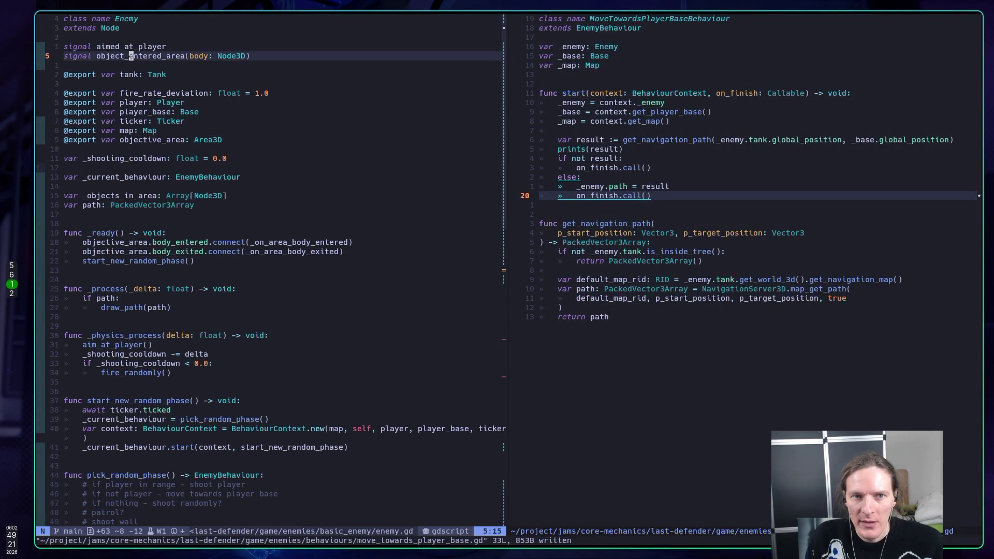
key(space)
key(space)
text(test)
key(Return)
key(g)
key(g)
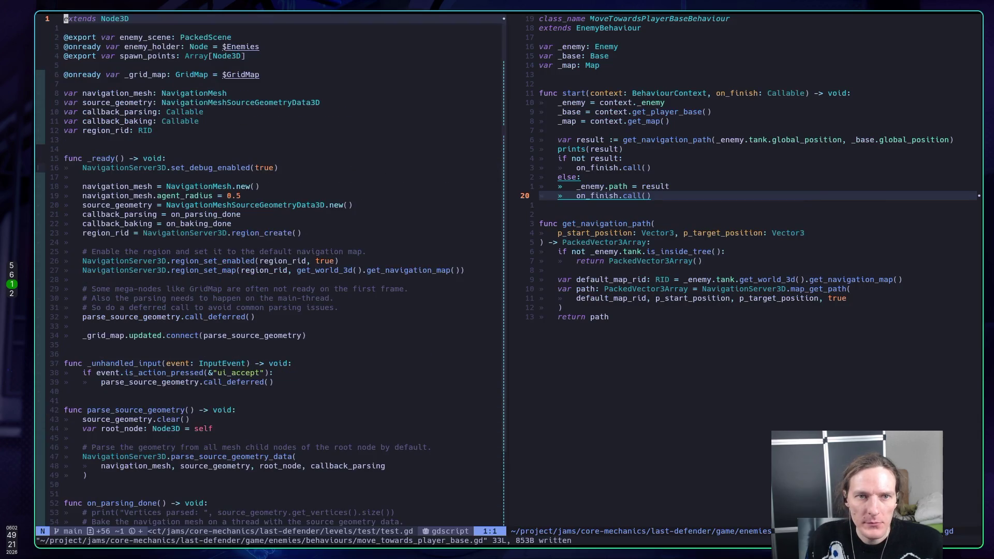
key(j)
key(j)
key(j)
key(k)
key(k)
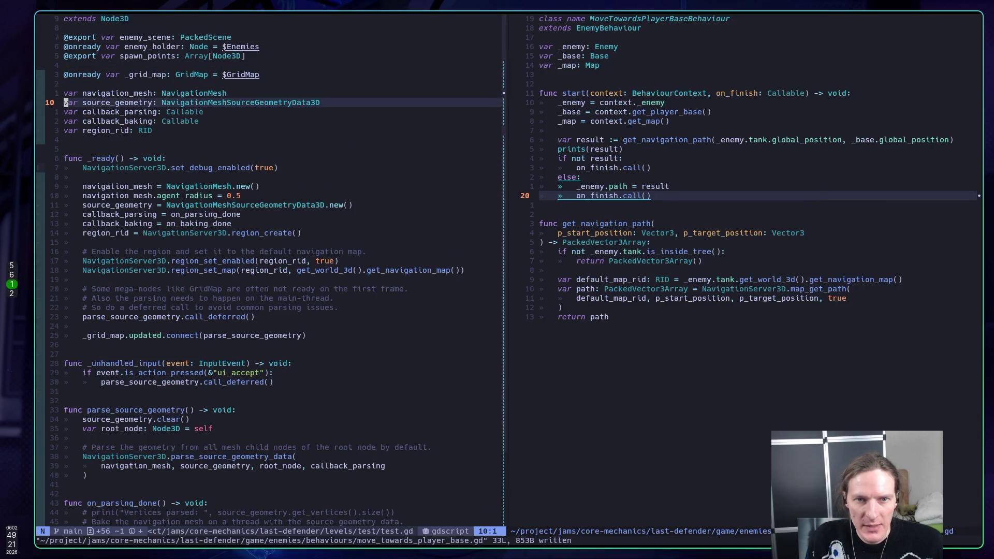
key(A)
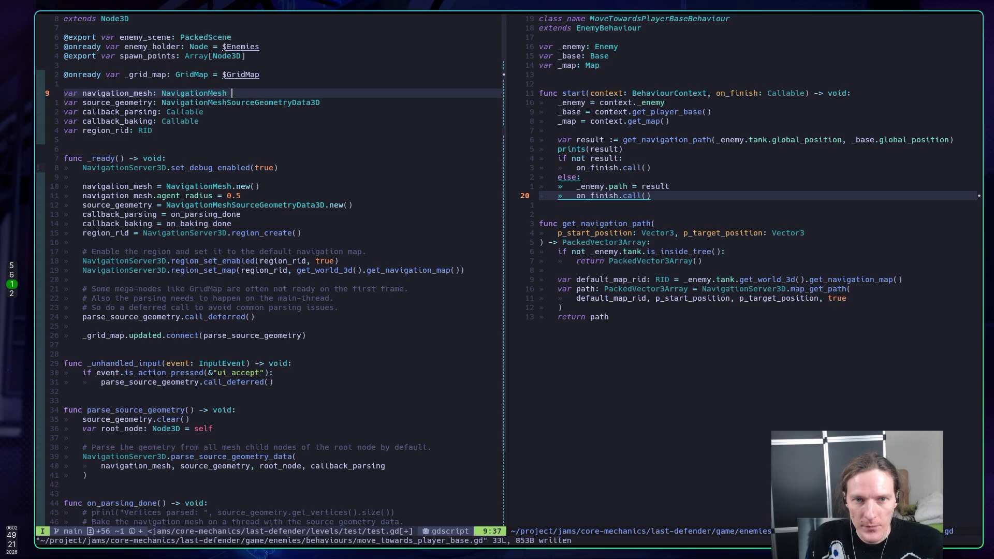
key(Insert)
key(Up)
key(BackSpace)
key(Insert)
key(Down)
text(@exp)
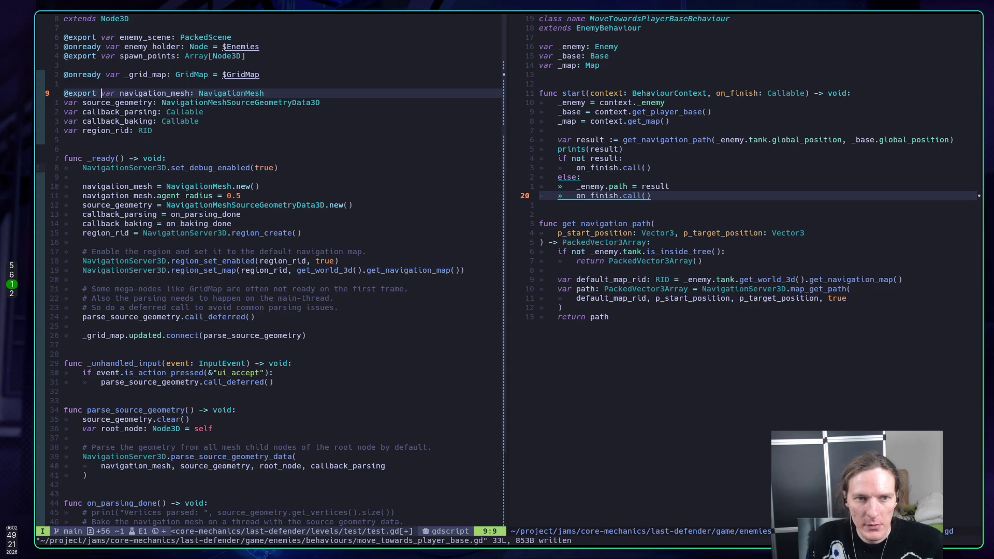
key(Insert)
key(Escape)
text(xiv)
key(Escape)
text(:w)
key(Return)
Save test.gd again and check the empty line 14
key(j)
key(j)
text(:)
key(Return)
key(j)
key(j)
key(j)
key(i)
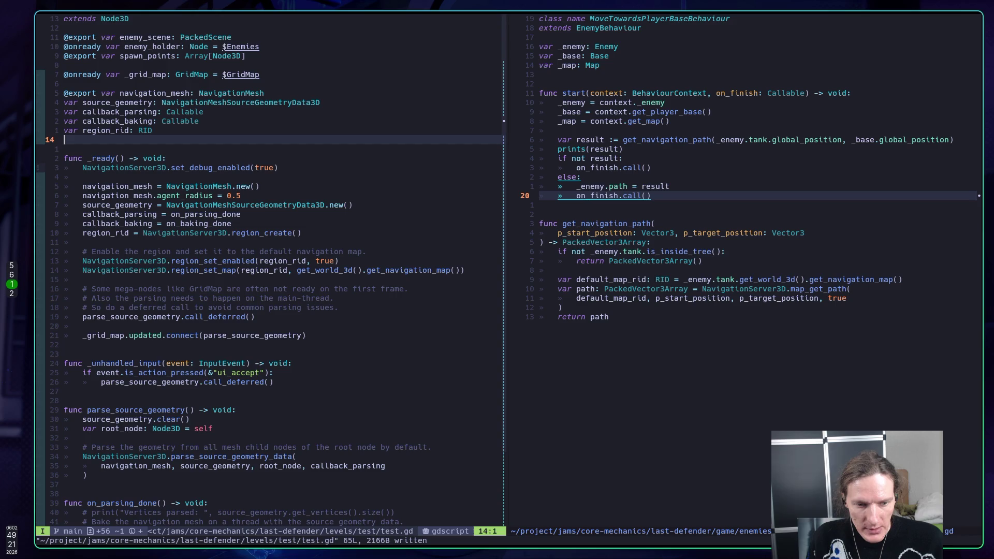
key(Escape)
key(j)
key(k)
key(k)
key(k)
key(k)
key(k)
Move the cursor to the navigation_mesh assignment in _ready
key(j)
key(j)
key(j)
key(j)
key(j)
key(i)
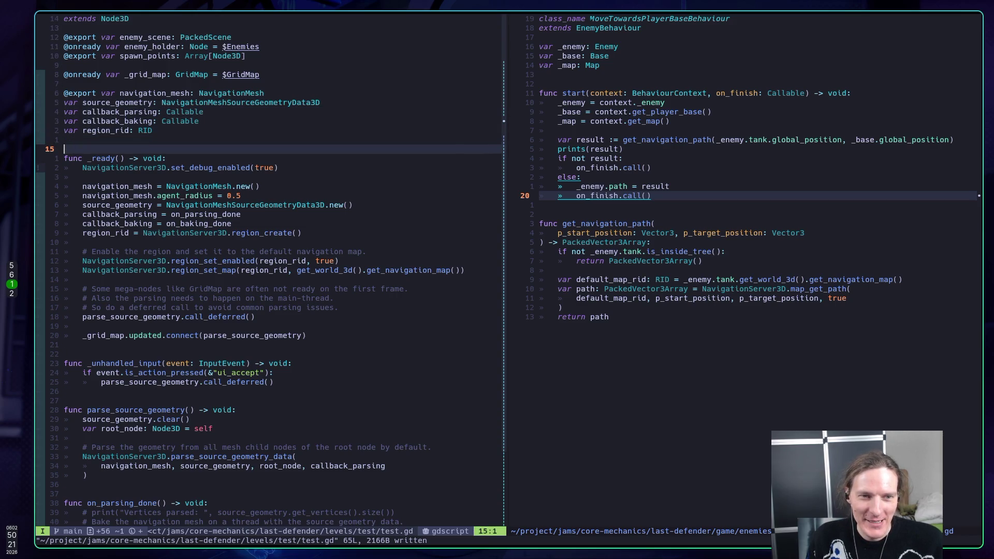
key(Insert)
key(Escape)
key(bracketleft)
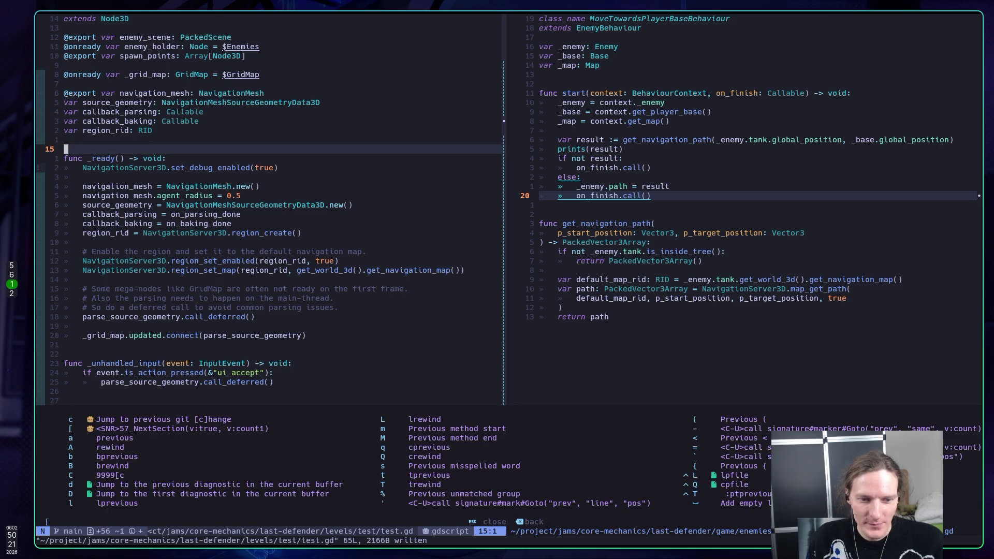
key(Escape)
key(k)
key(i)
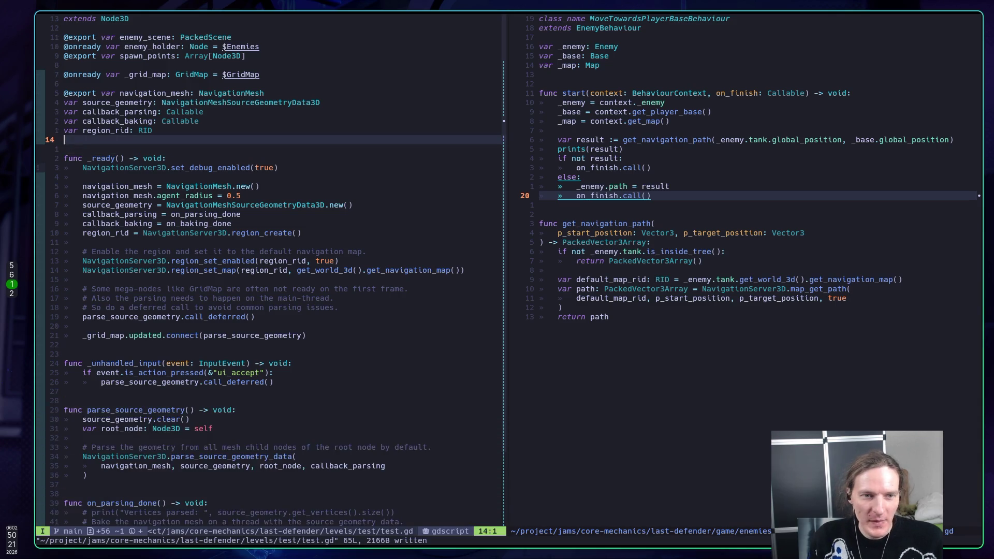
key(Escape)
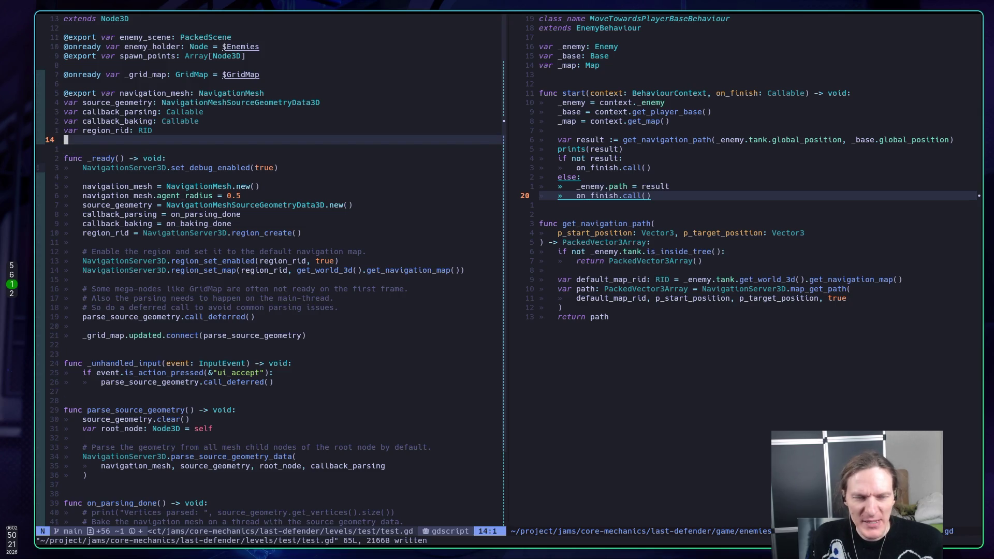
key(k)
key(k)
key(k)
key(j)
key(j)
key(j)
key(j)
key(j)
key(j)
key(j)
key(j)
key(k)
key(k)
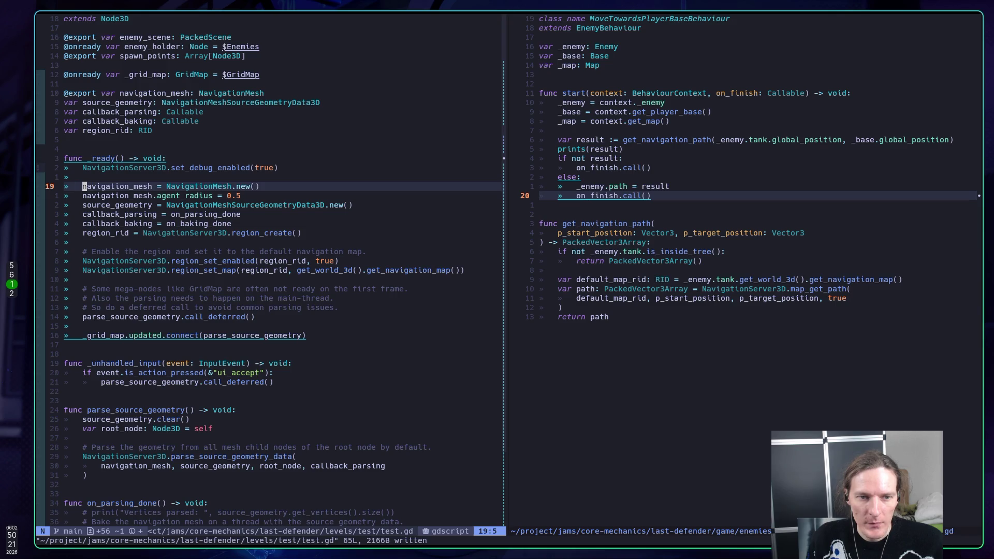
Add an 'if not navigation_mesh:' condition, indent the NavigationMesh.new() and agent_radius lines under it, and save
text(Oif )
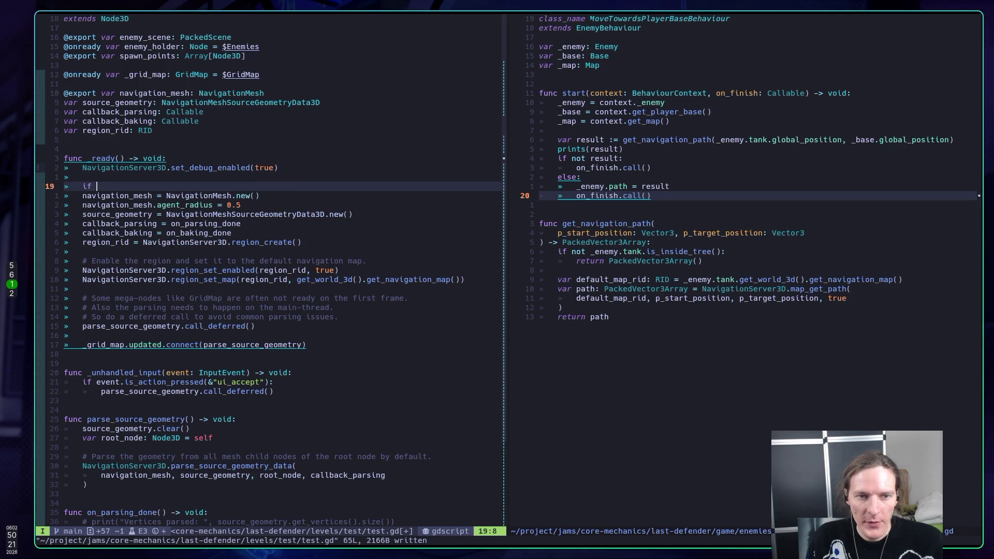
text(navigation_mesh)
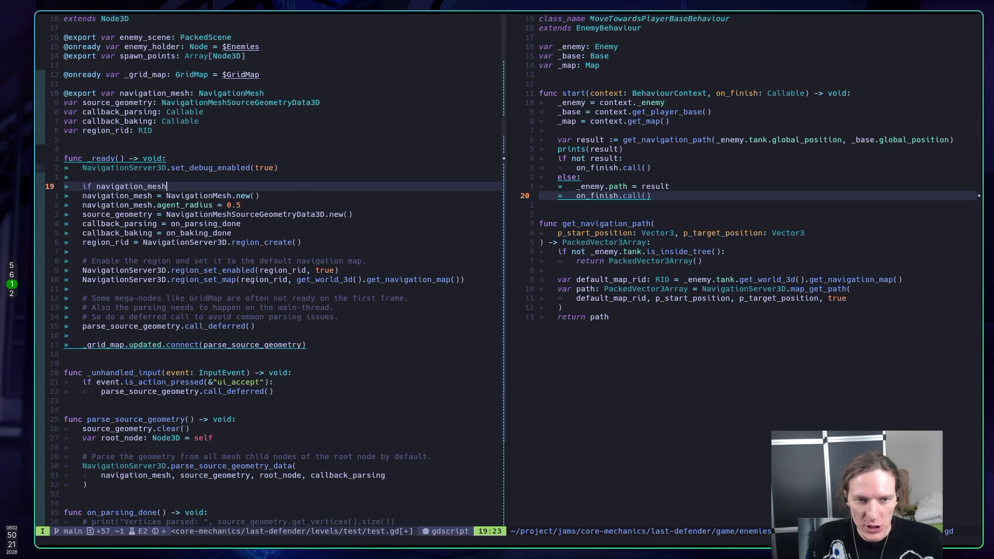
text(not )
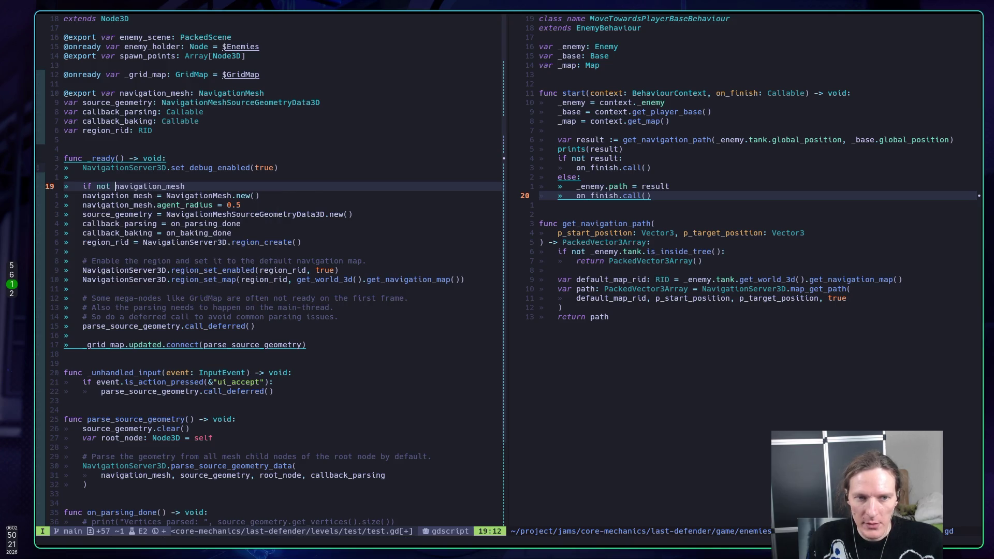
text(:)
key(Escape)
key(j)
key(greater)
key(greater)
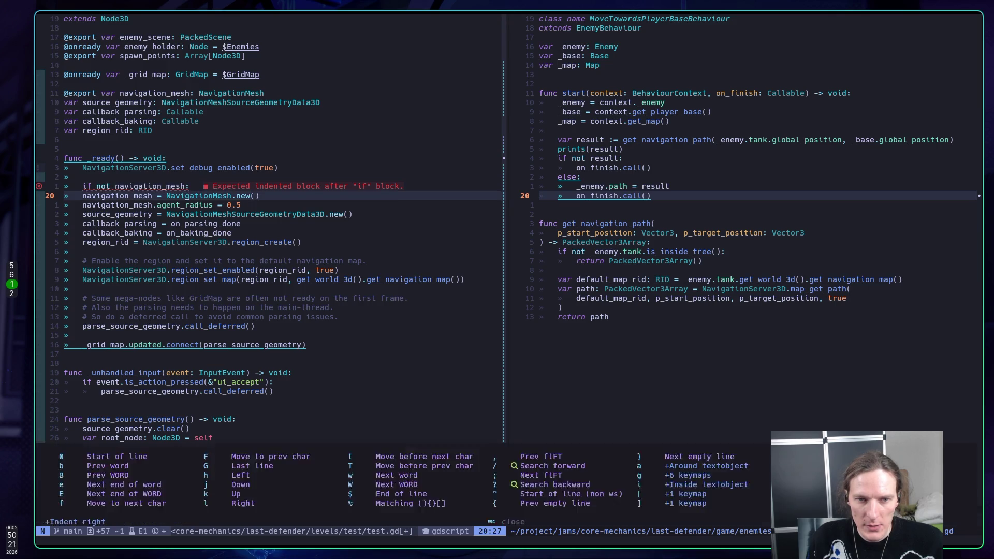
text(:w)
key(Return)
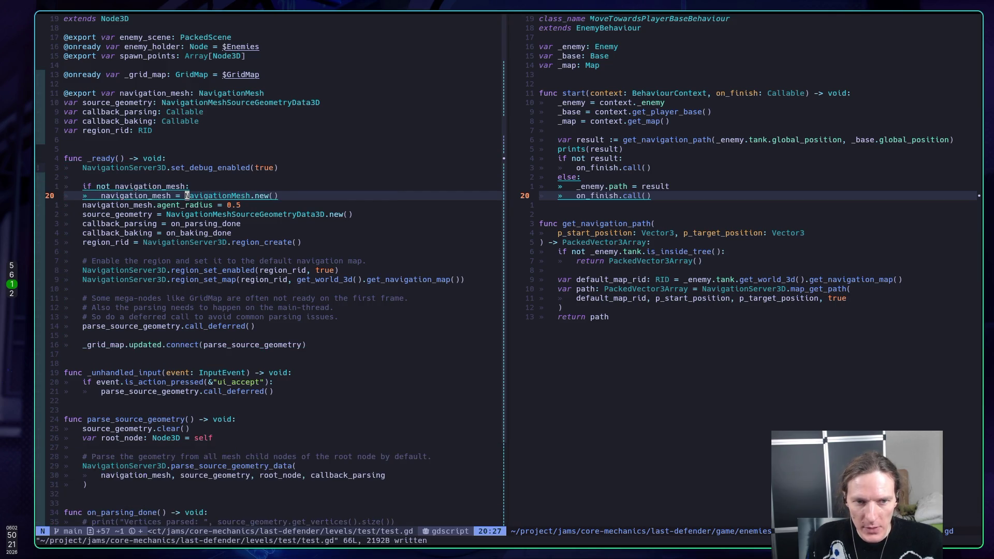
key(j)
key(greater)
key(greater)
text(:w)
key(Return)
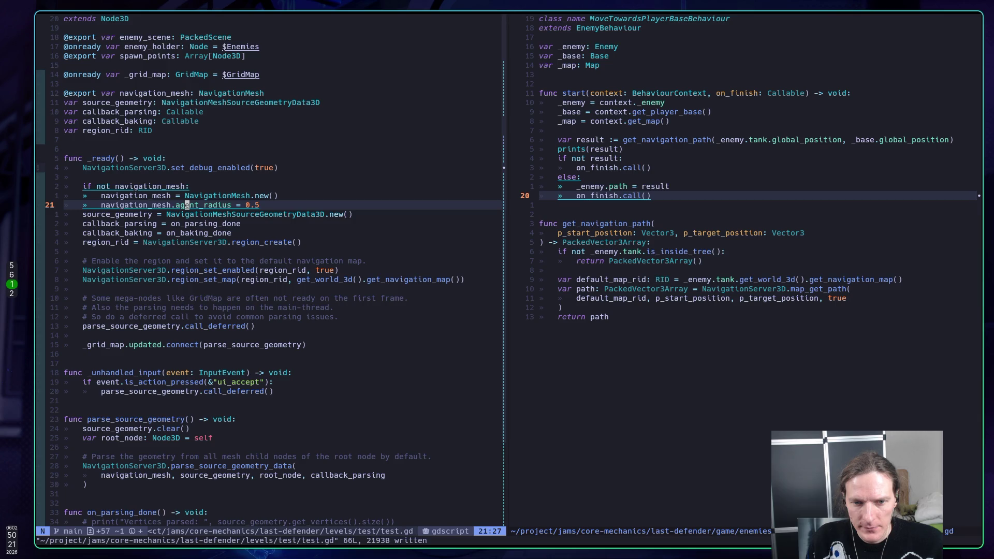
key(super+5)
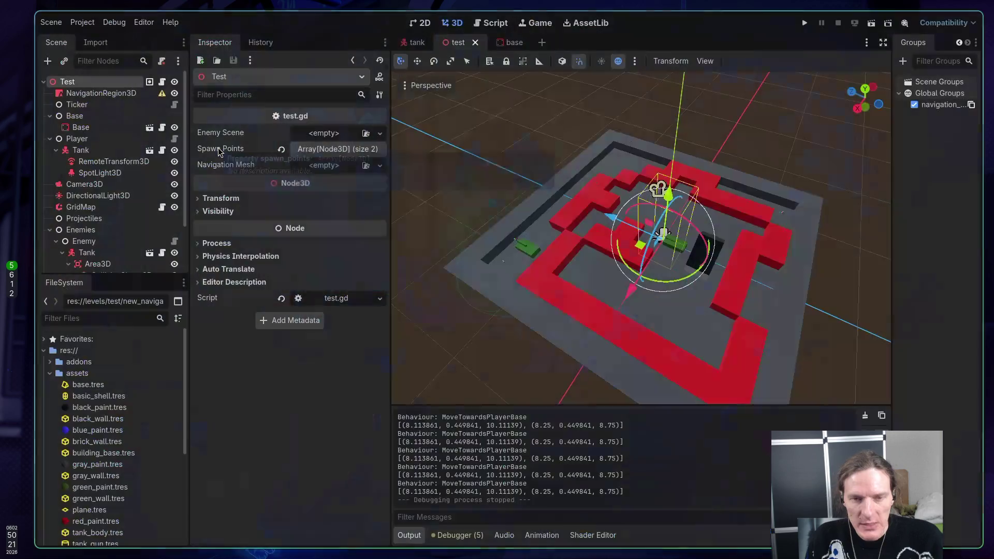
Assign a new NavigationMesh to the Test node's Navigation Mesh, save the scene, and expand its Geometry settings
click(334, 165)
click(337, 192)
key(ctrl+s)
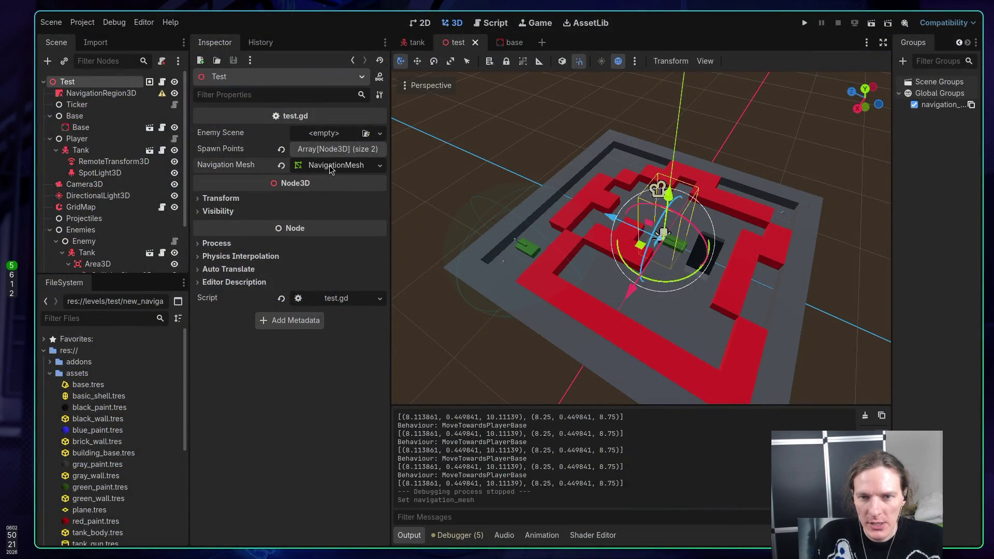
click(334, 165)
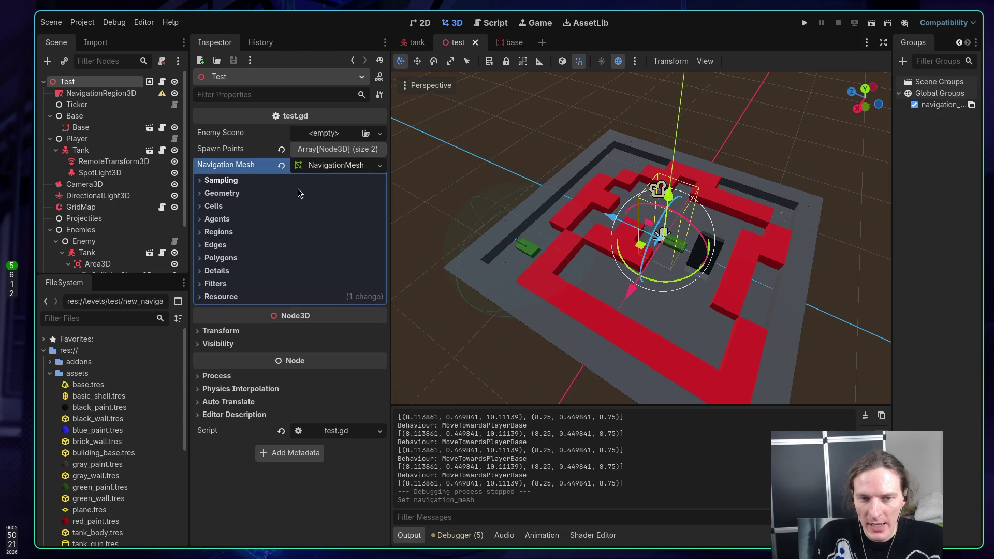
click(205, 192)
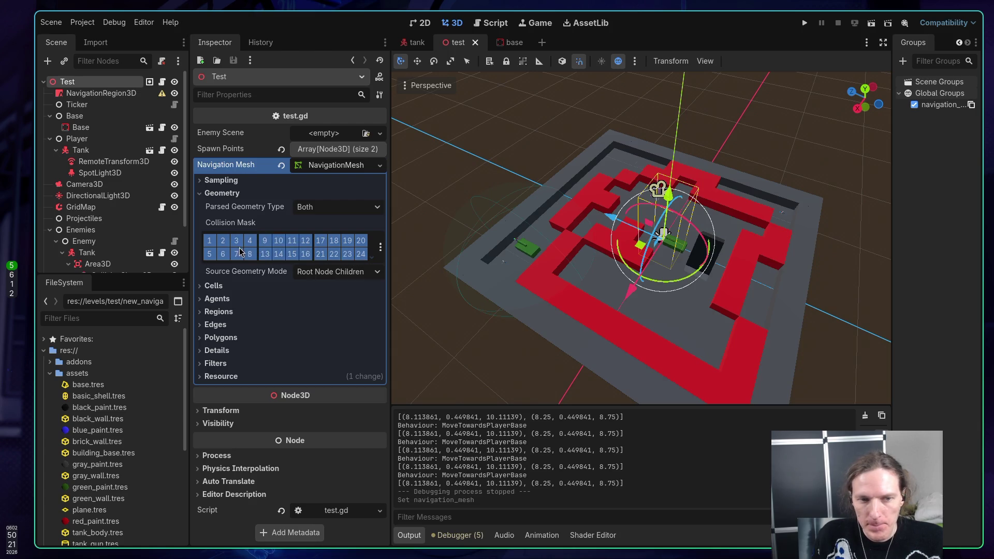
Check the tank's collision layers and mask and the base scene, then return to the test scene
click(413, 43)
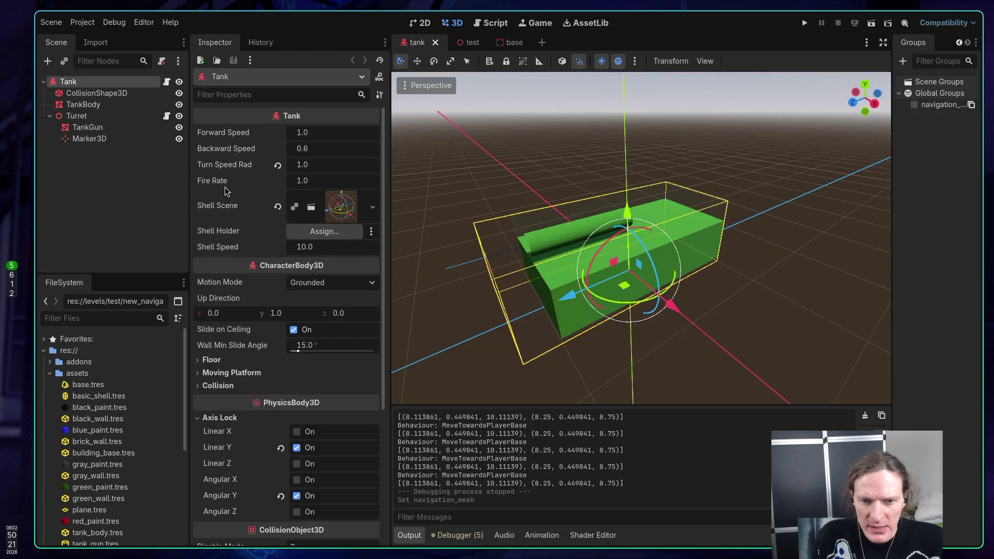
click(96, 94)
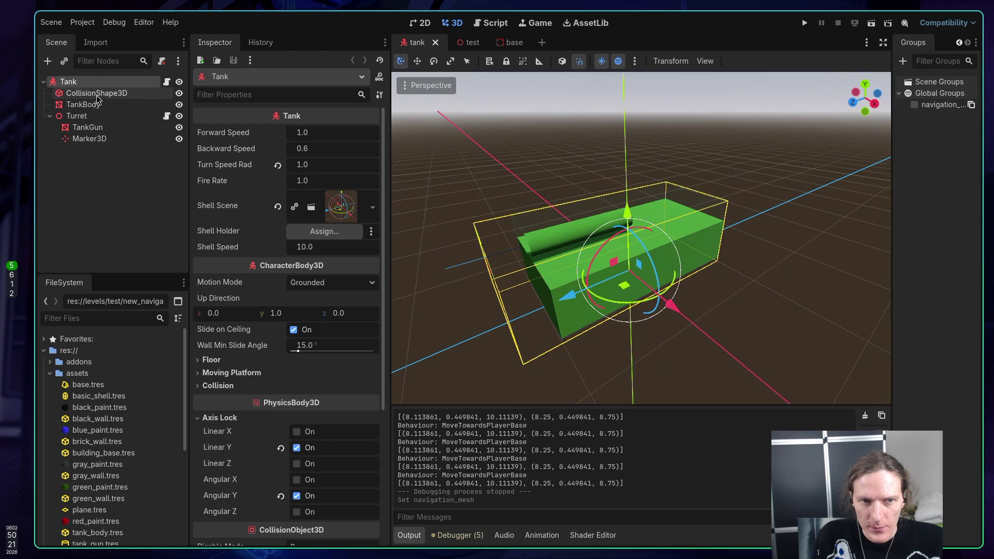
click(104, 81)
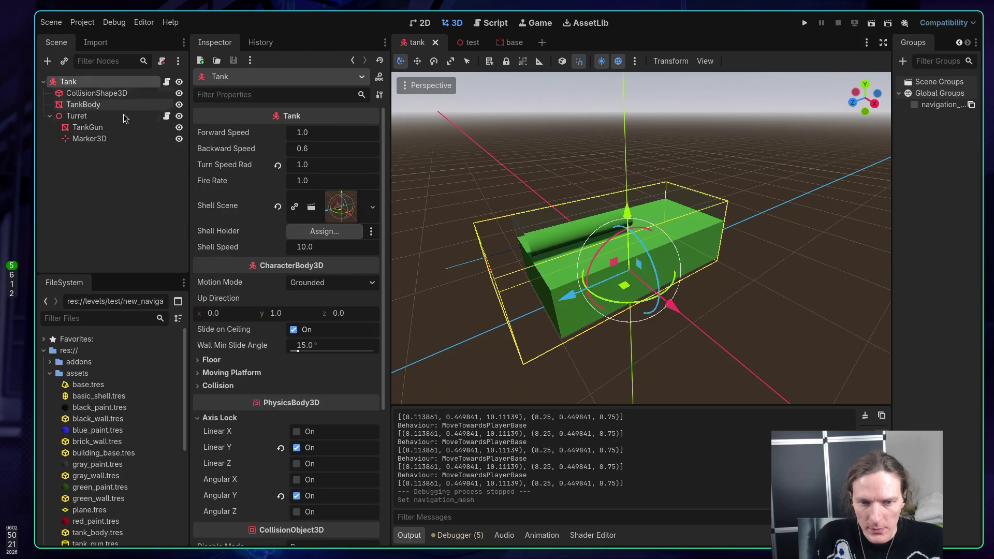
scroll(228, 202, down, 5)
scroll(223, 201, down, 1)
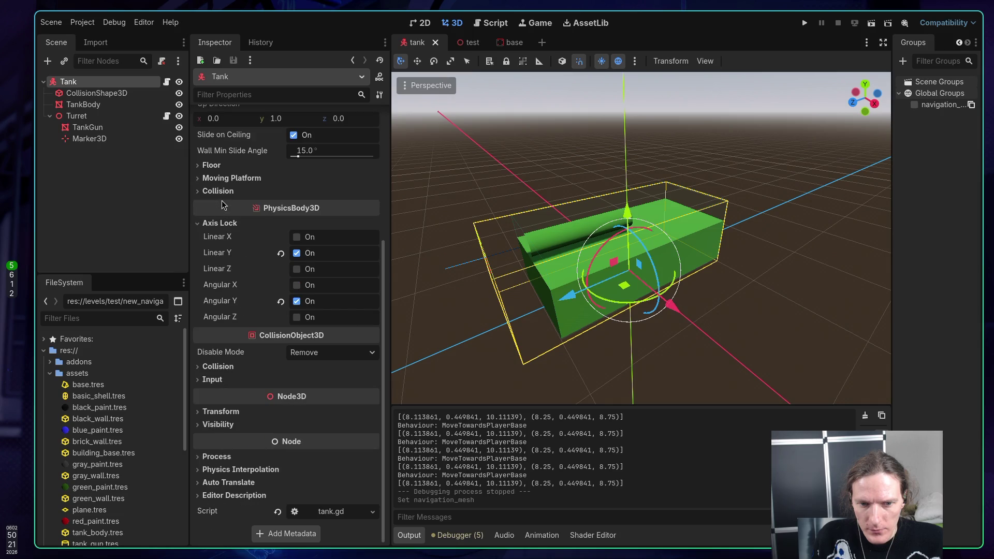
click(212, 366)
click(206, 365)
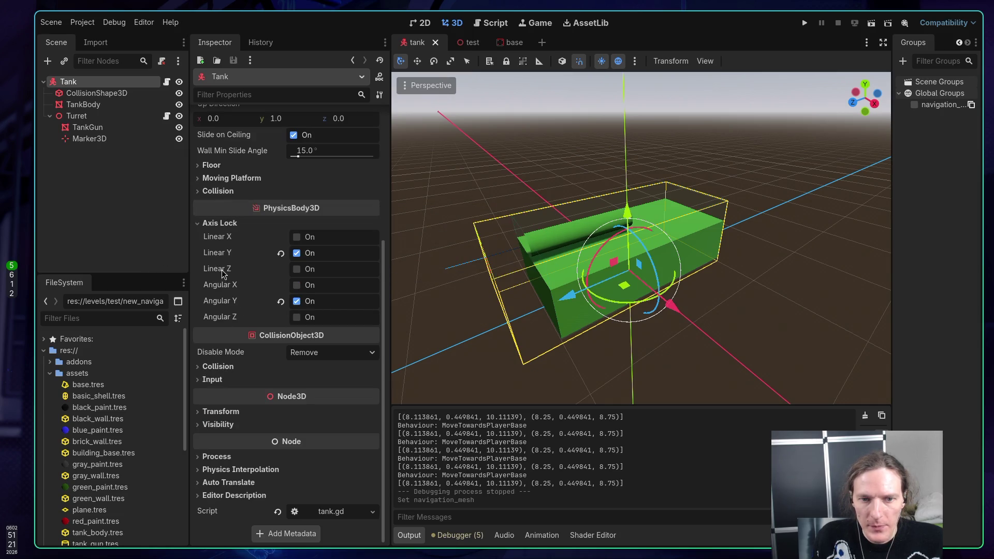
scroll(287, 310, up, 5)
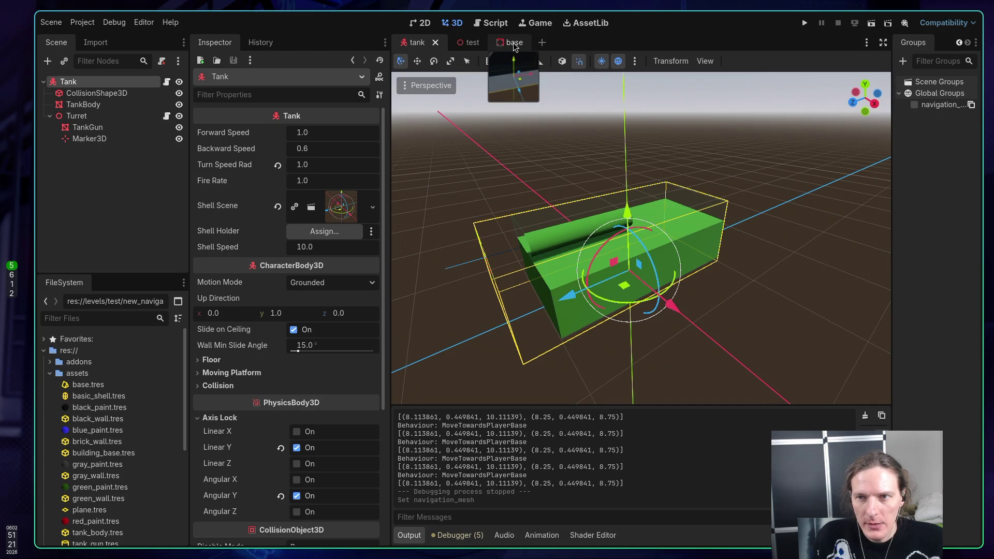
click(500, 43)
click(445, 49)
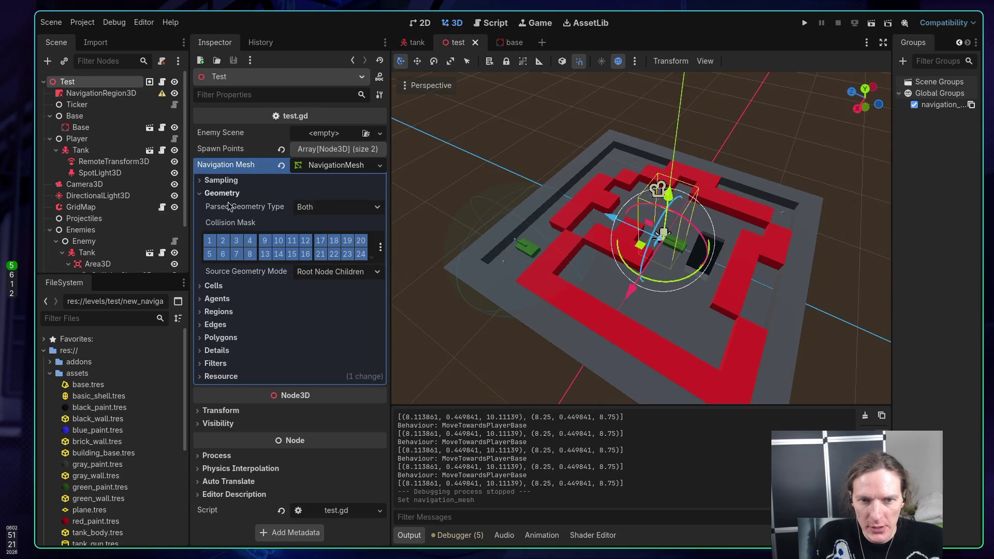
Exclude collision layers 1 and 2 from the navmesh geometry mask, save, then run and stop the game
click(209, 240)
click(223, 241)
key(ctrl+s)
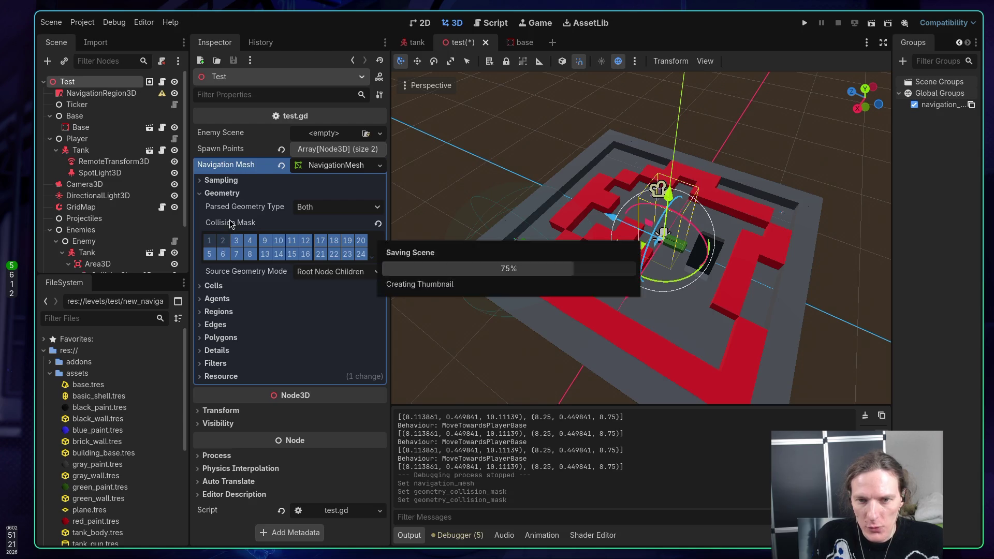
click(804, 24)
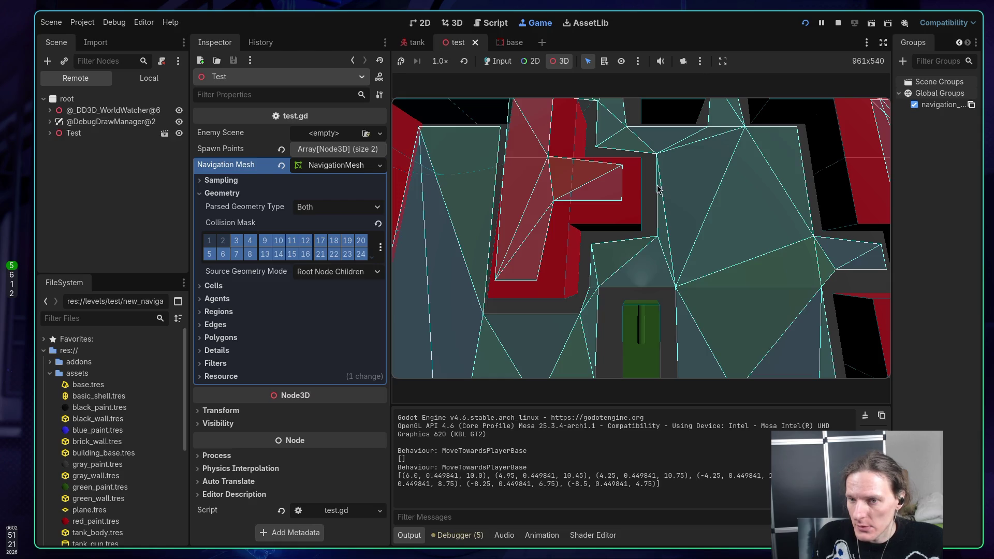
key(F8)
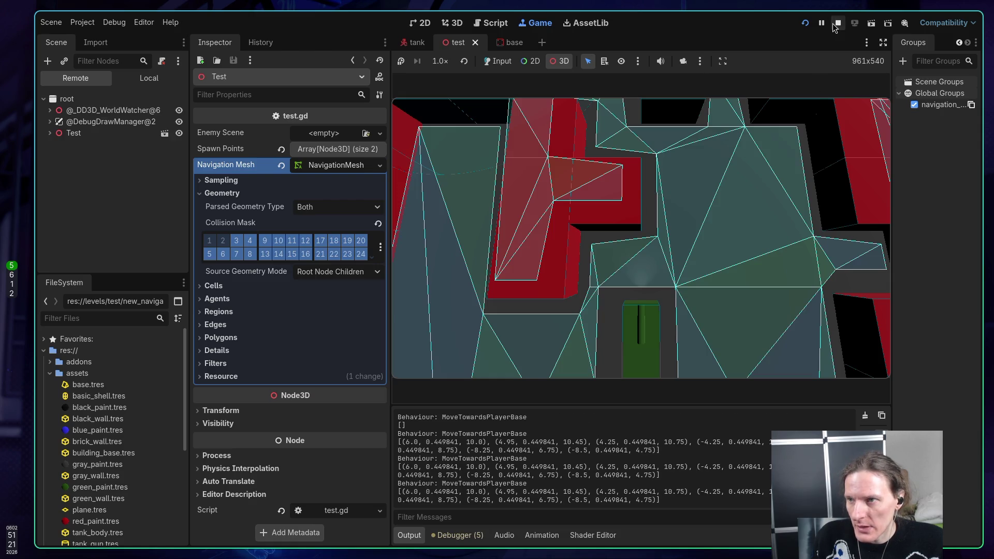
Re-enable collision layer 2 in the mask, then inspect the NavigationRegion3D, Test and Base nodes
click(223, 241)
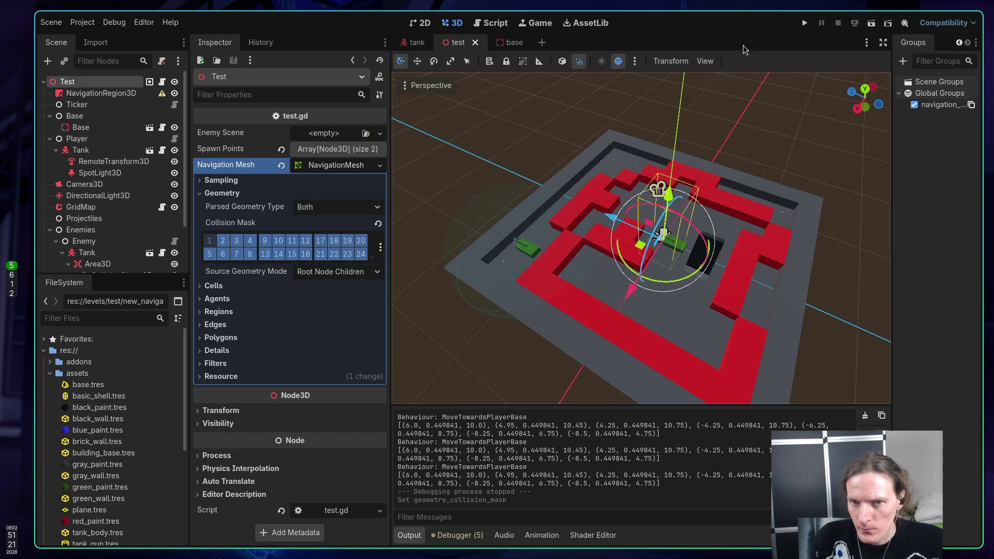
click(109, 96)
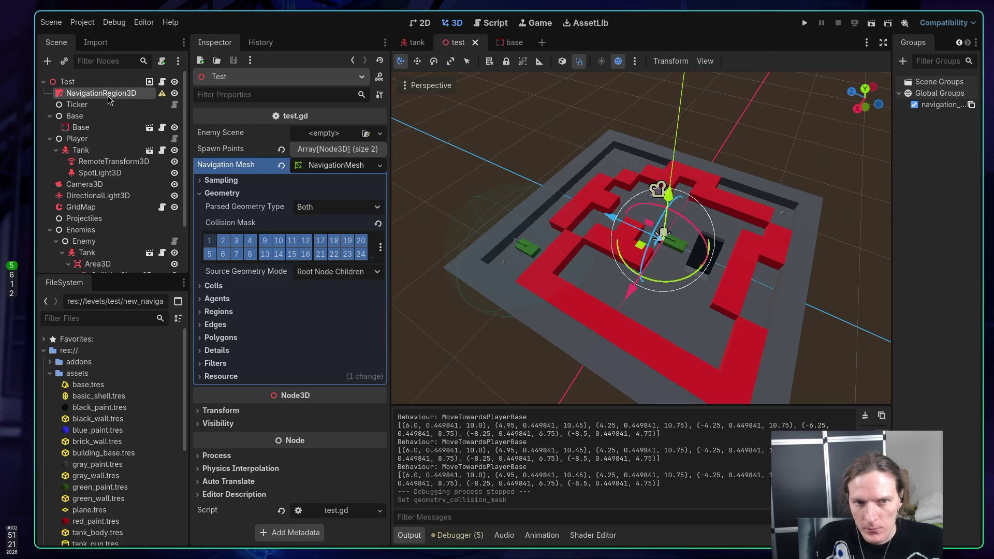
click(96, 84)
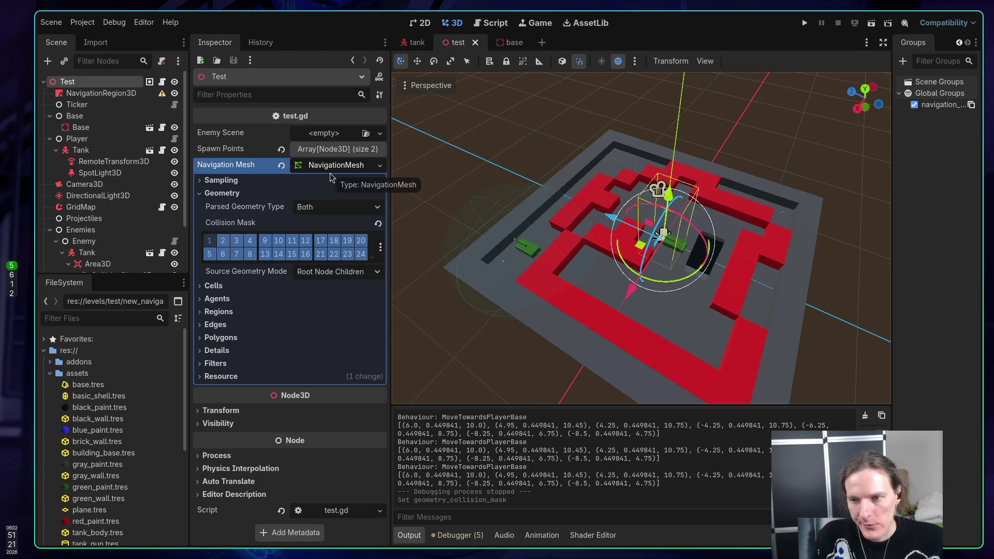
click(85, 128)
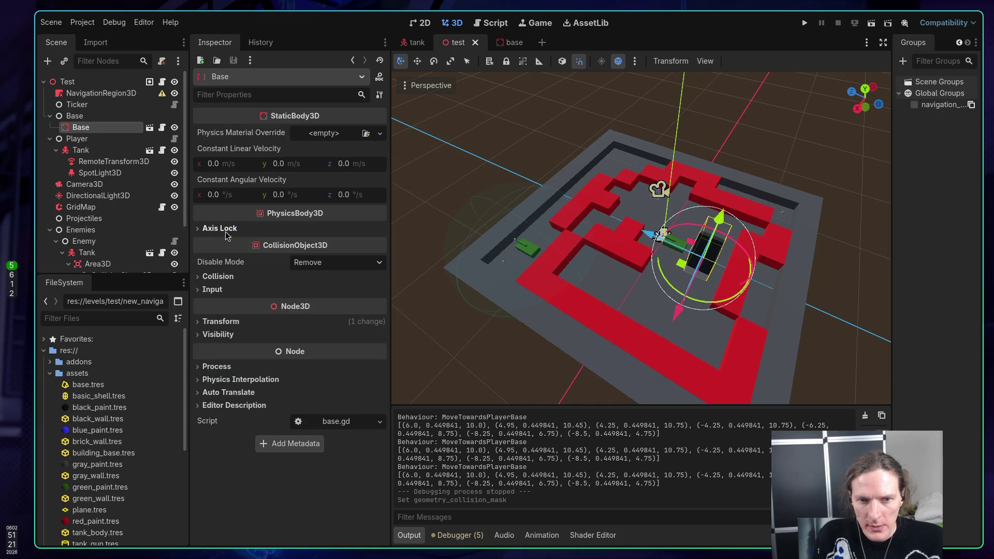
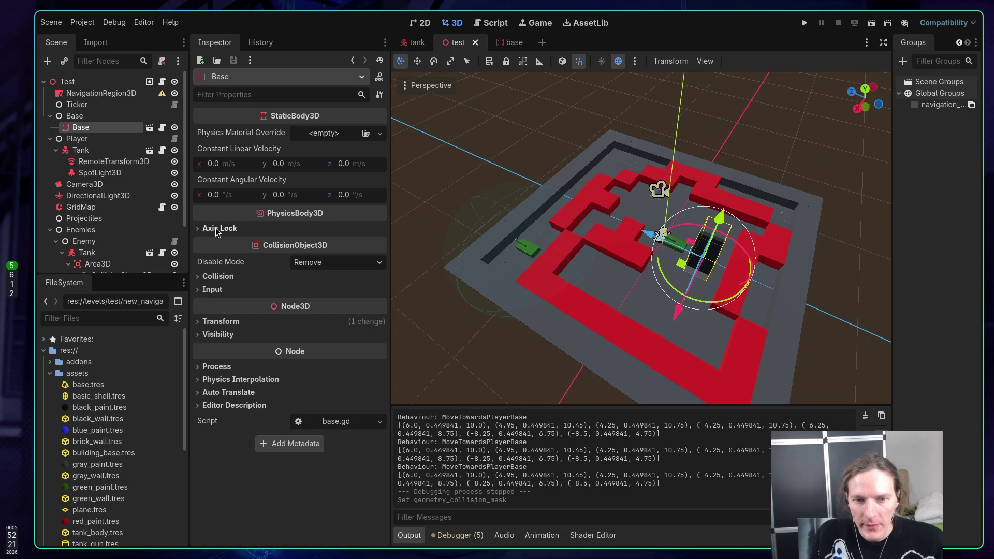
Enable collision layer 1 in the Test node's navigation mesh geometry collision mask
click(202, 277)
click(203, 277)
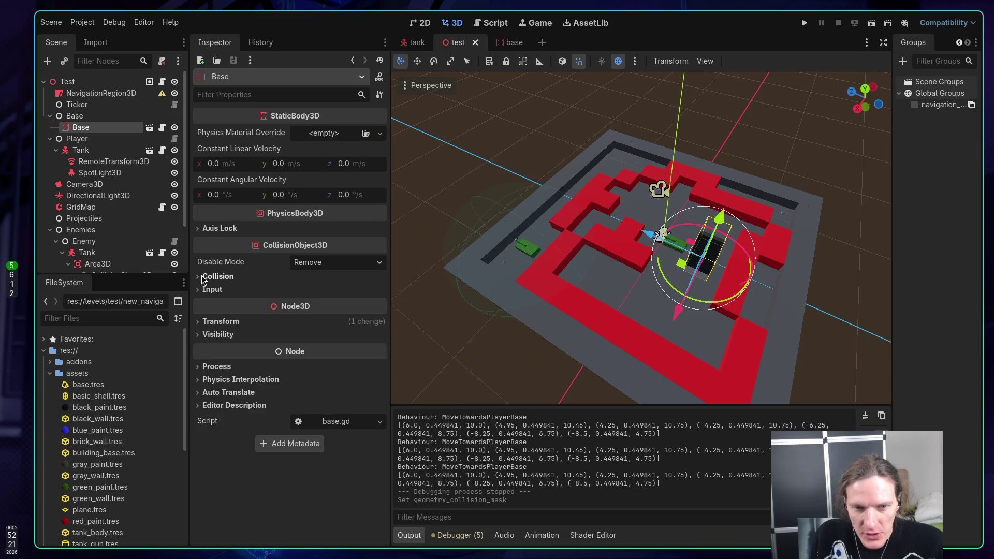
click(514, 43)
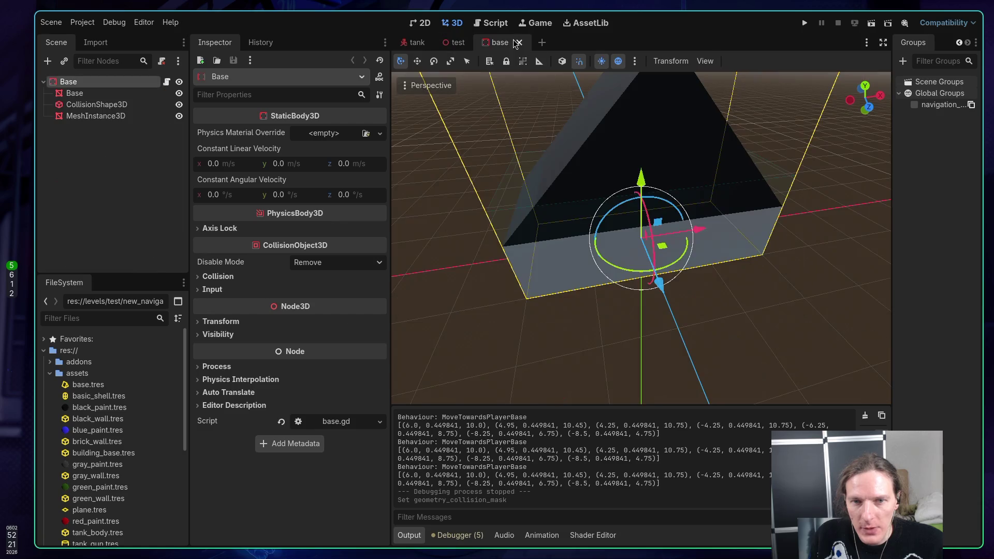
click(456, 43)
click(77, 82)
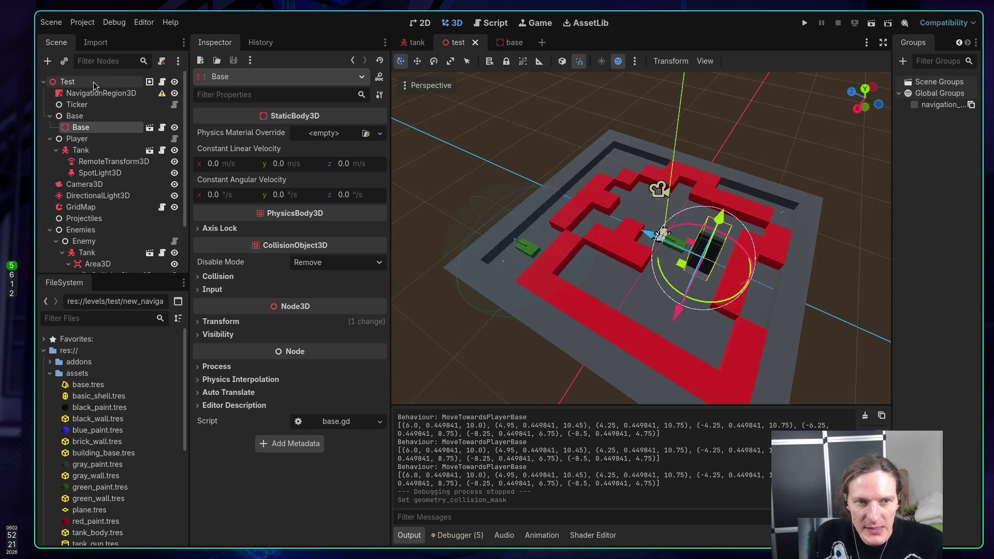
click(210, 240)
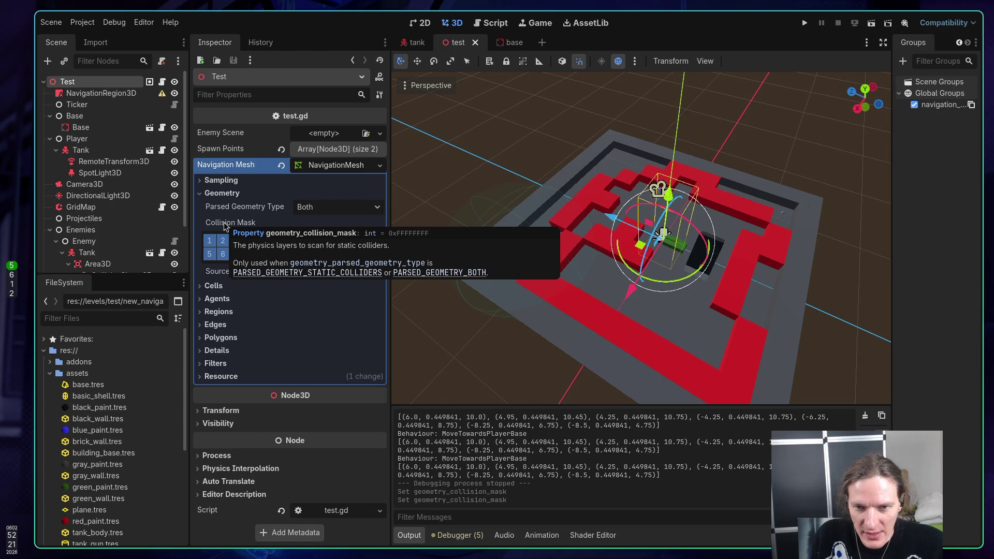
With mask layer 1 off, bake from Static Colliders only and test-run the game
click(209, 240)
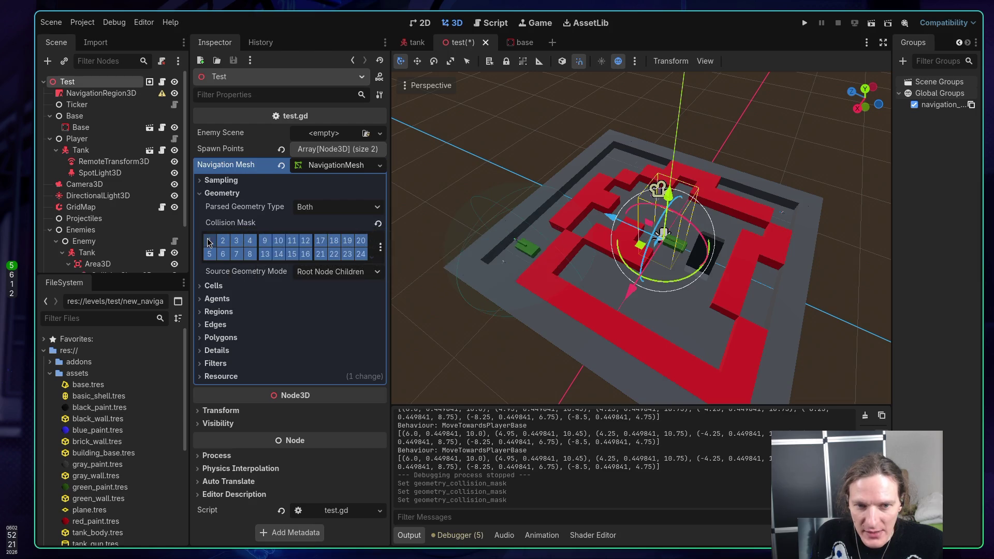
click(315, 209)
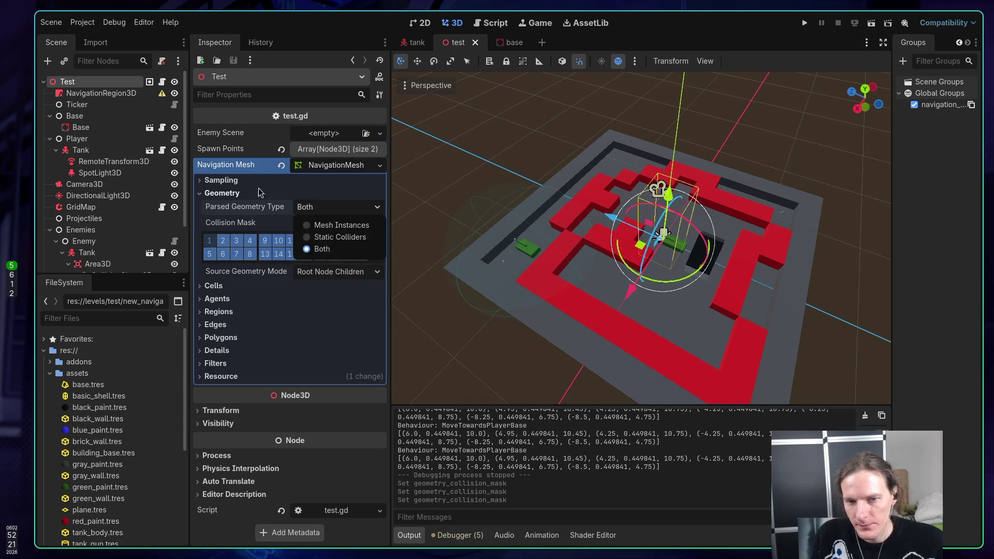
click(307, 236)
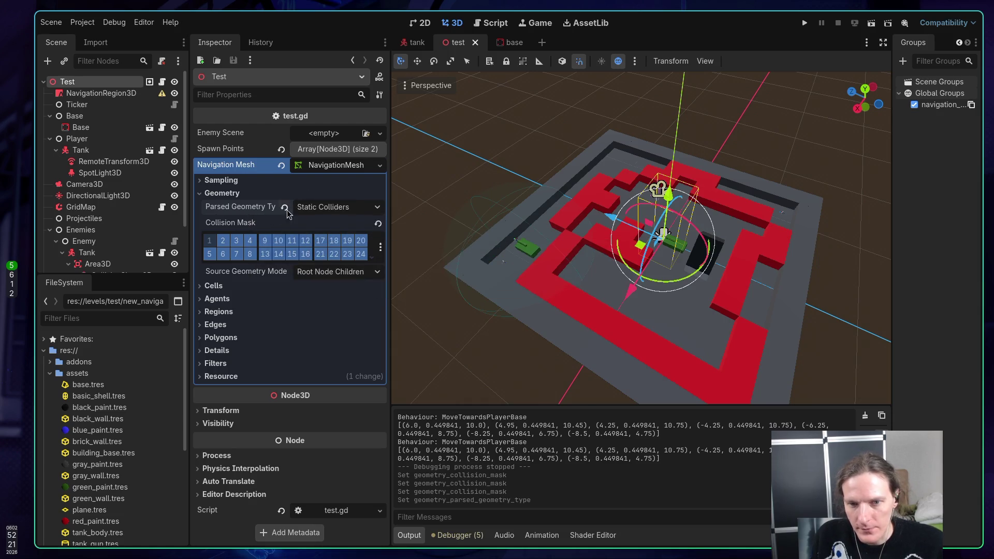
click(804, 23)
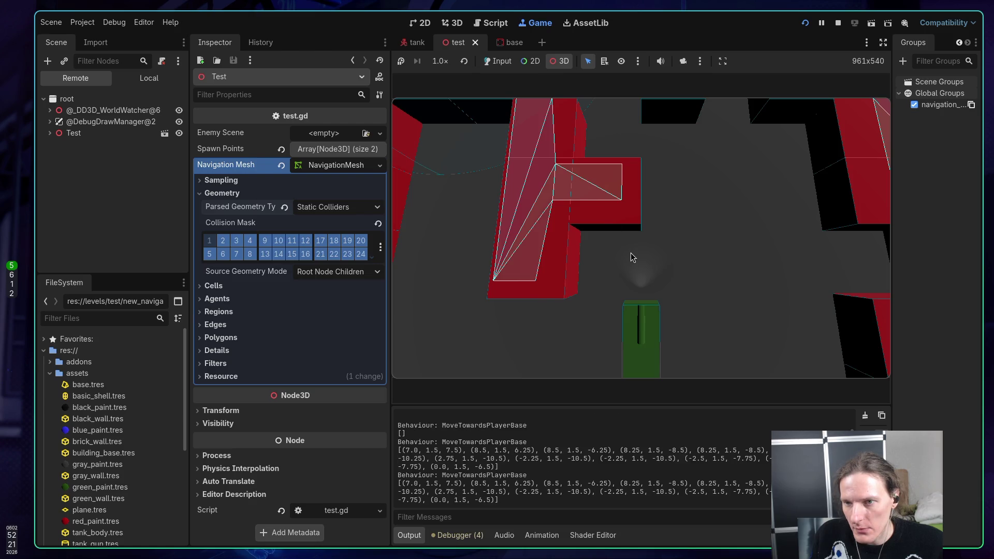
click(648, 259)
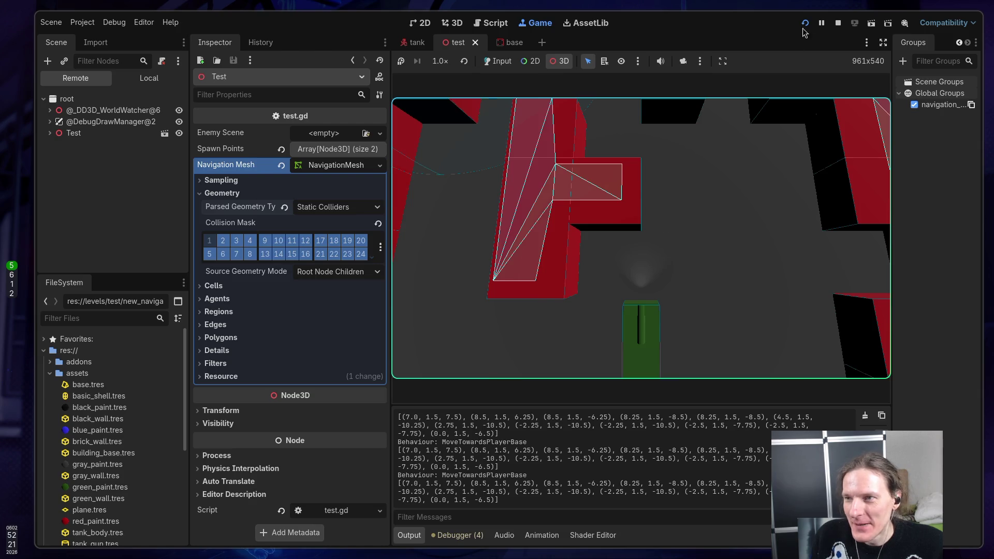
click(838, 23)
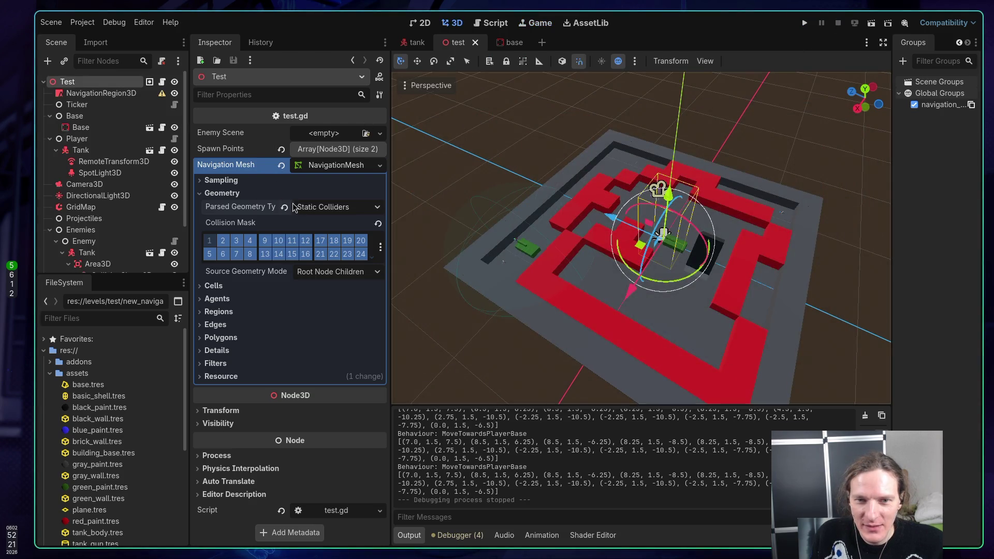
Set Parsed Geometry Type back to Both and test-run the navmesh bake again
click(298, 207)
click(306, 243)
click(209, 241)
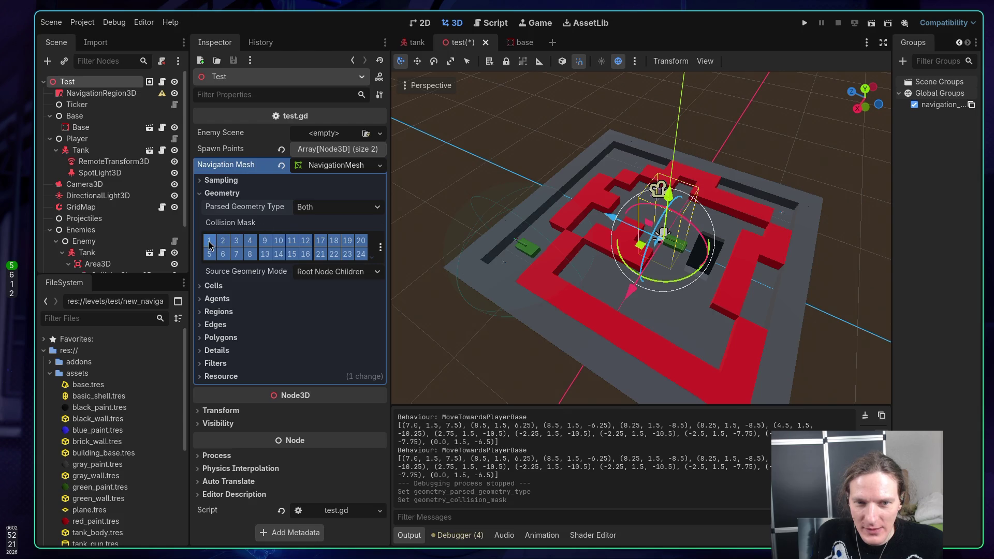
click(210, 241)
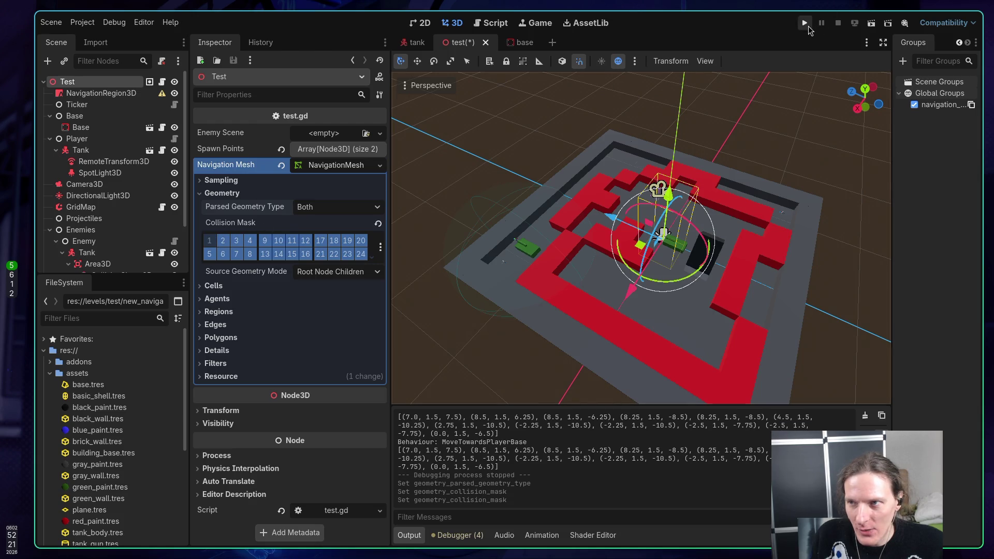
click(805, 24)
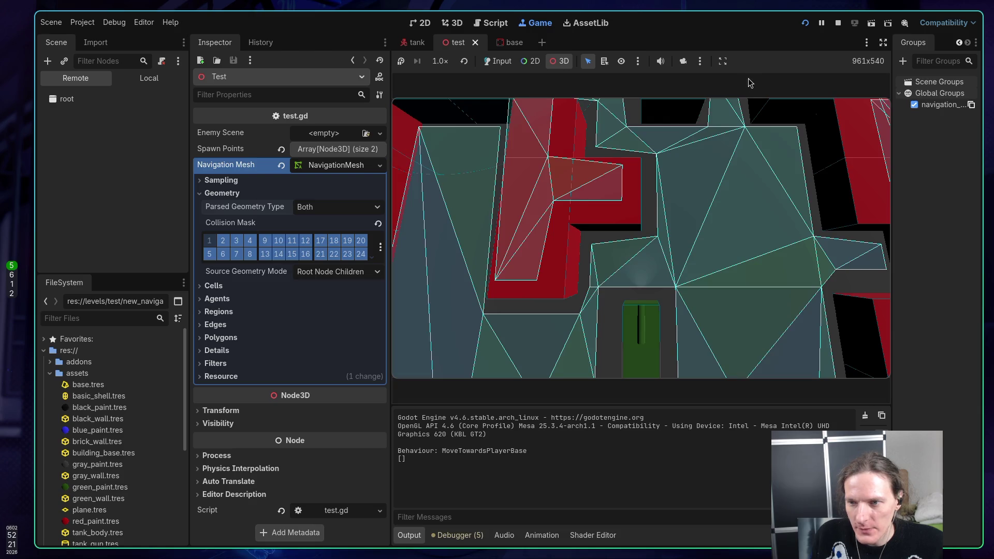
click(839, 24)
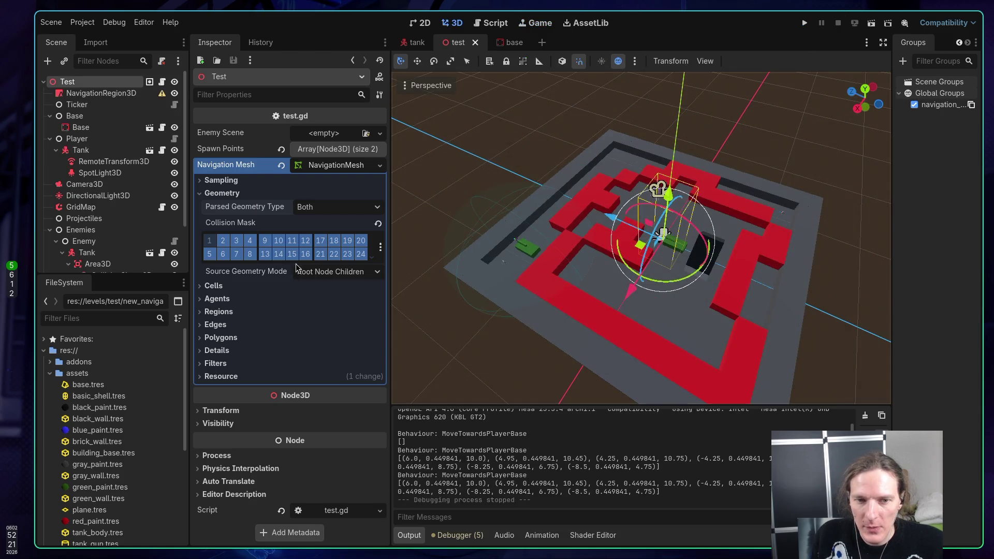
Limit the navmesh collision mask to layer 1 only, save, and test-run the game
click(209, 241)
mouse_move(225, 244)
mouse_down()
mouse_move(362, 243)
mouse_move(317, 256)
mouse_move(208, 255)
mouse_up()
key(ctrl+s)
click(807, 24)
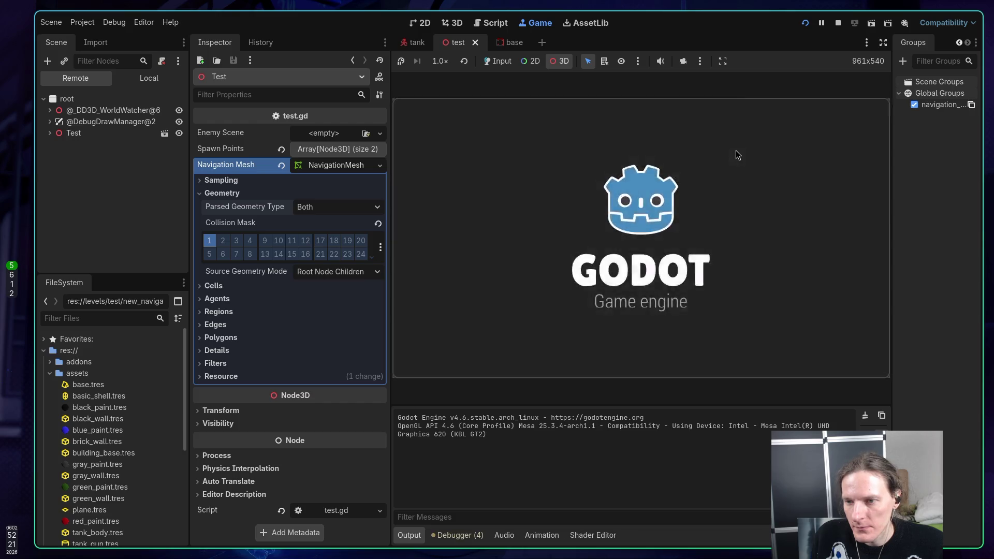
click(838, 23)
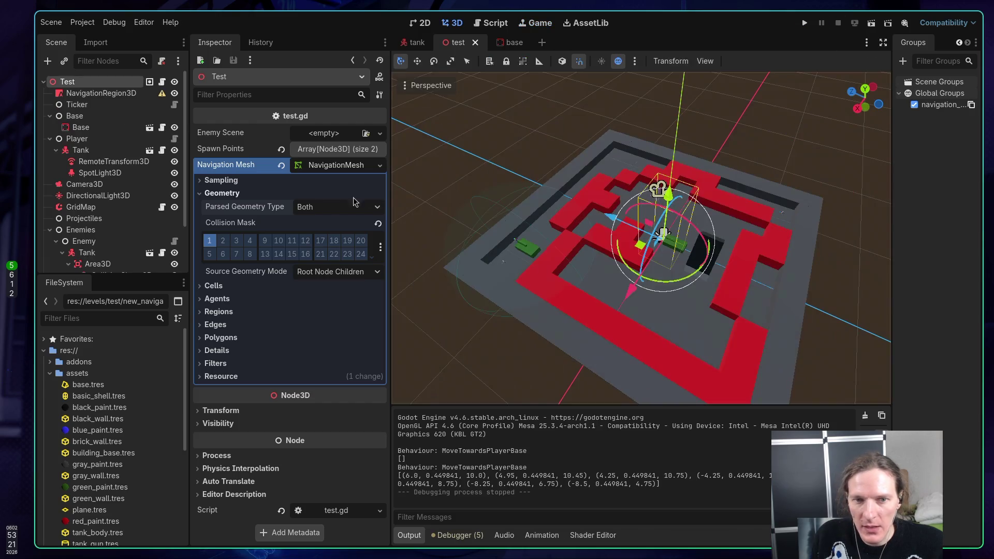
Re-enable all 24 navmesh collision mask layers and save the level scene
click(223, 241)
mouse_move(361, 243)
mouse_down()
mouse_move(337, 255)
mouse_move(210, 255)
mouse_move(238, 255)
mouse_up()
key(ctrl+s)
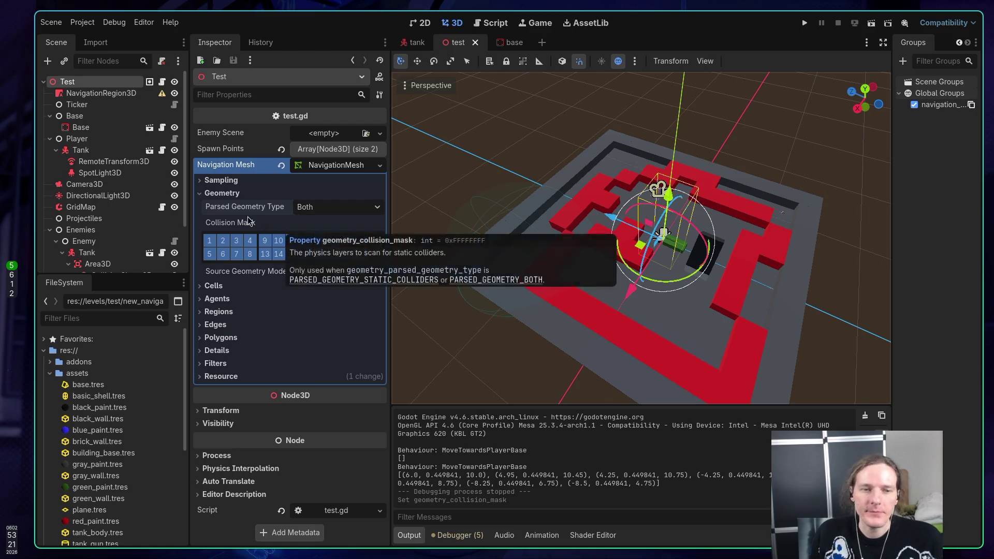
scroll(97, 210, down, 3)
scroll(98, 209, up, 3)
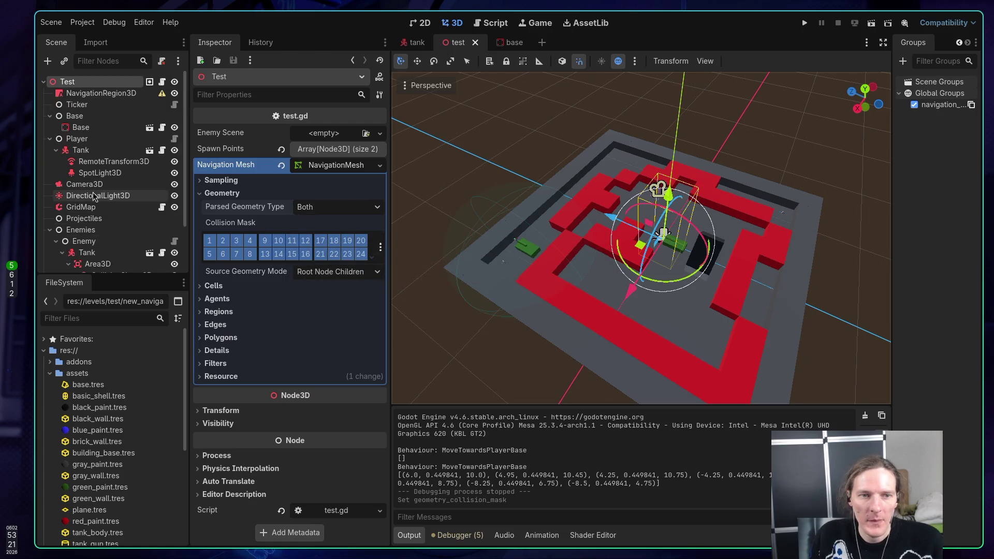
click(80, 128)
right_click(79, 128)
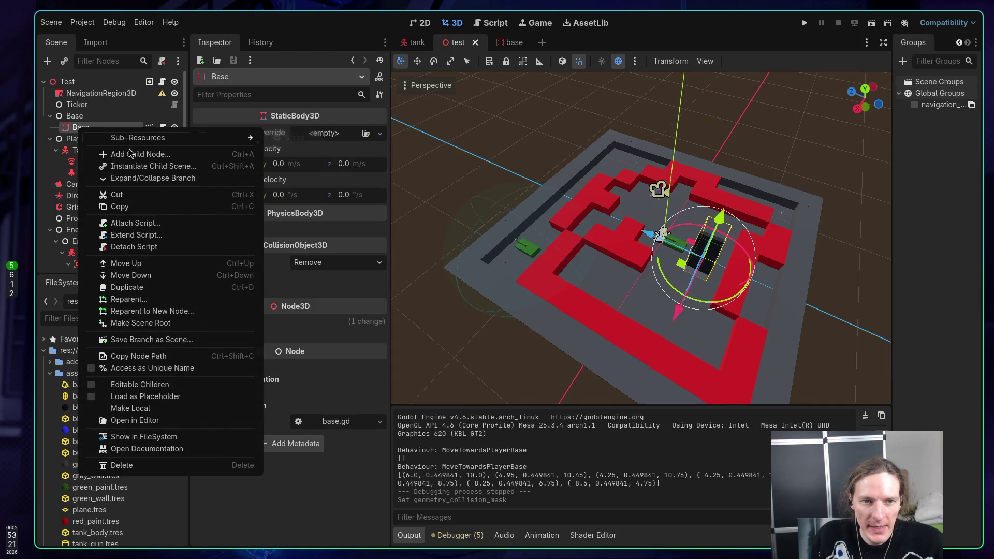
click(130, 154)
text(navi)
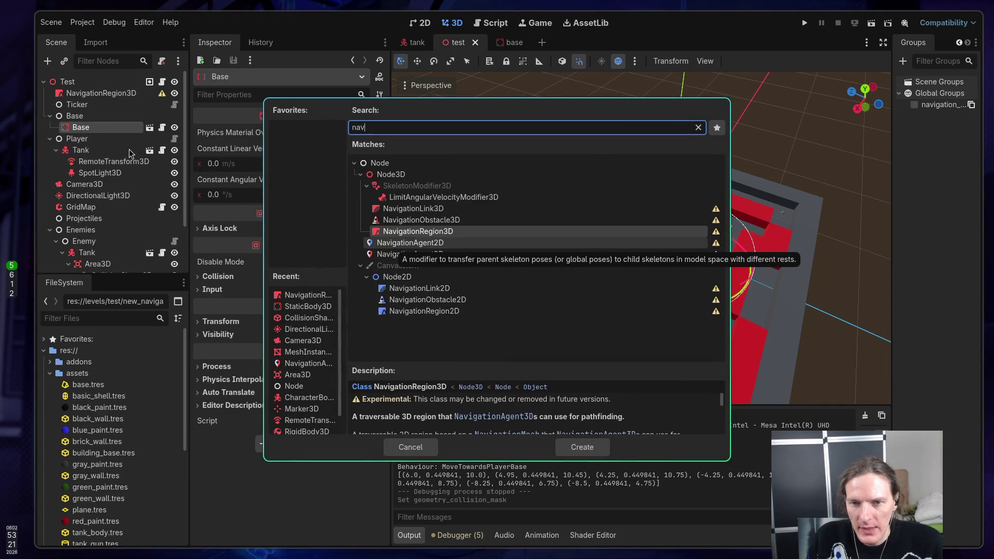
text(gation)
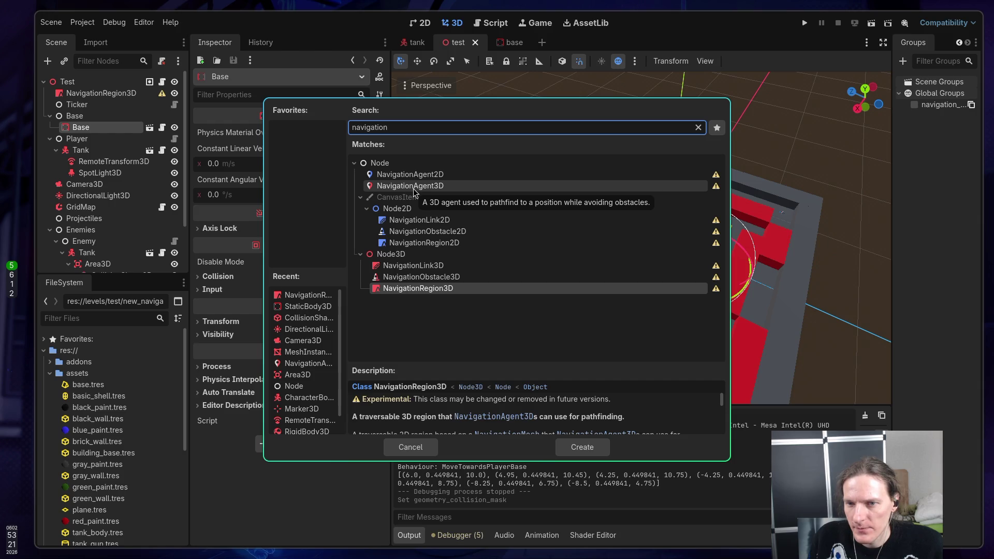
click(413, 187)
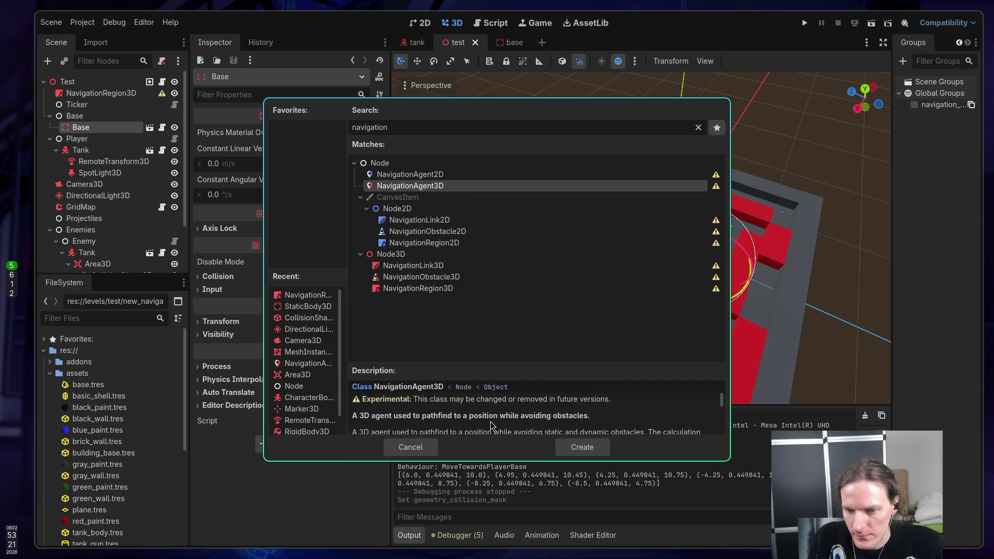
scroll(508, 423, down, 1)
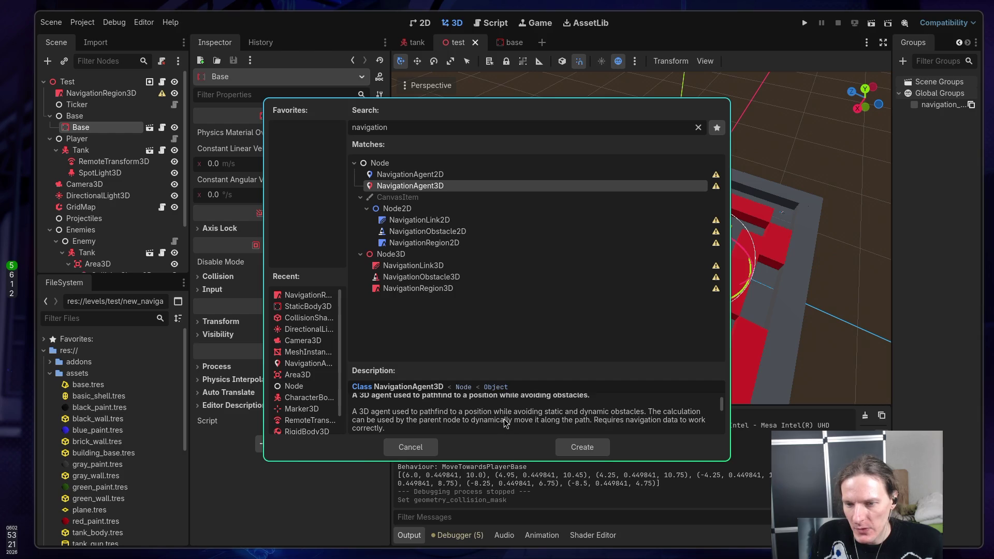
scroll(496, 416, down, 2)
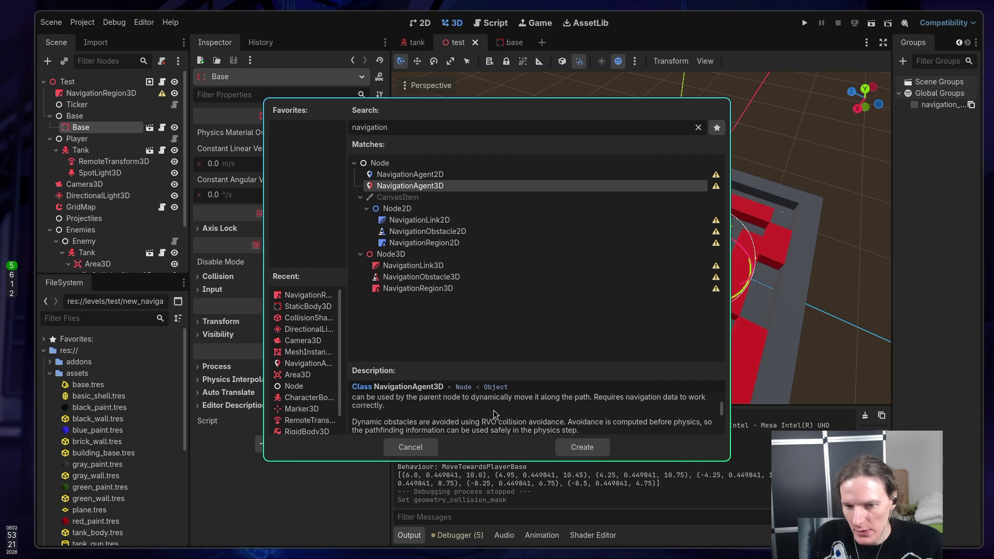
scroll(496, 415, down, 1)
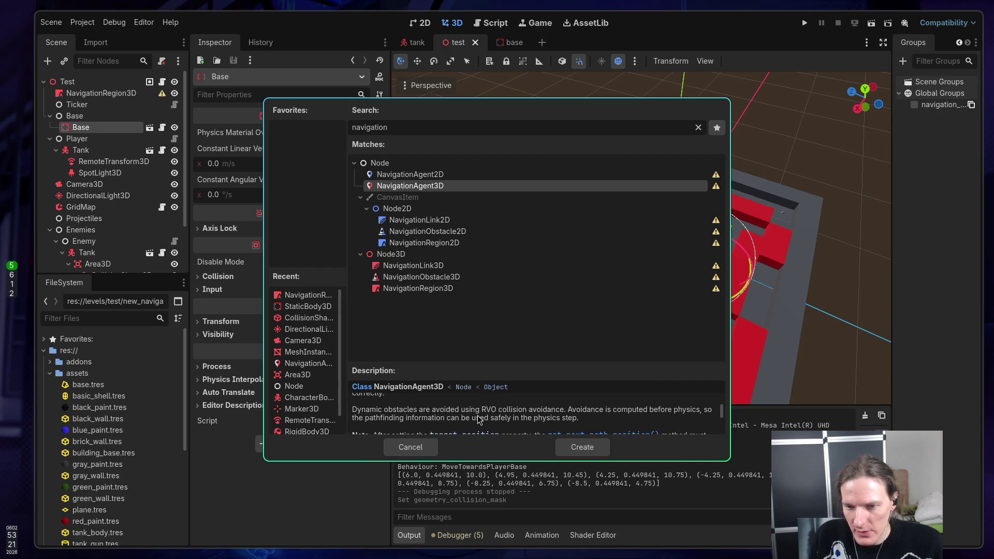
scroll(477, 418, down, 3)
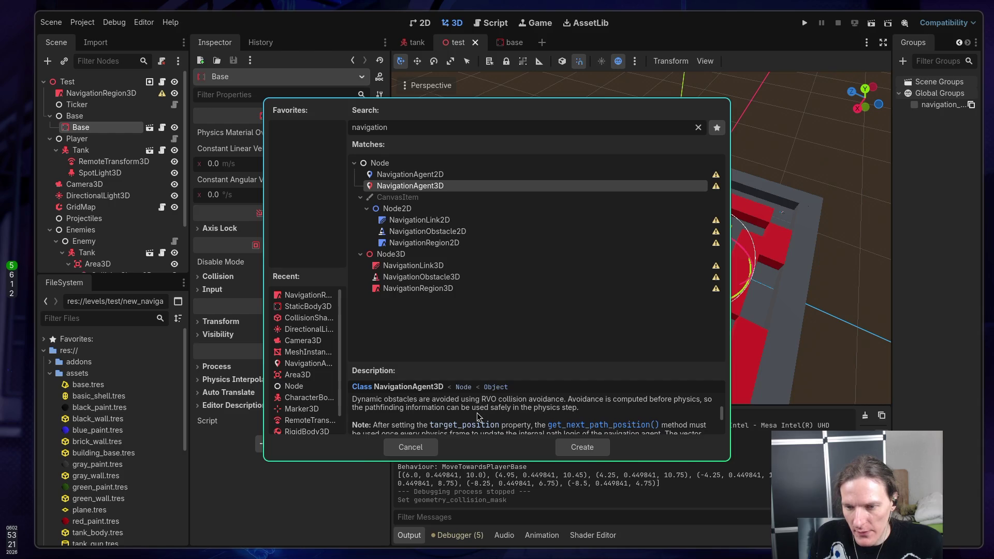
scroll(478, 418, down, 2)
scroll(478, 417, up, 3)
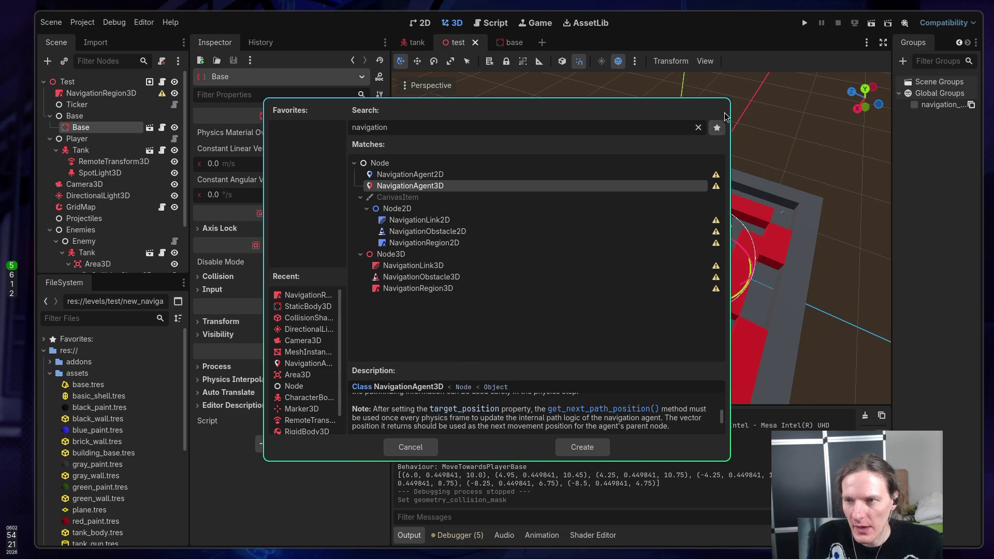
click(411, 448)
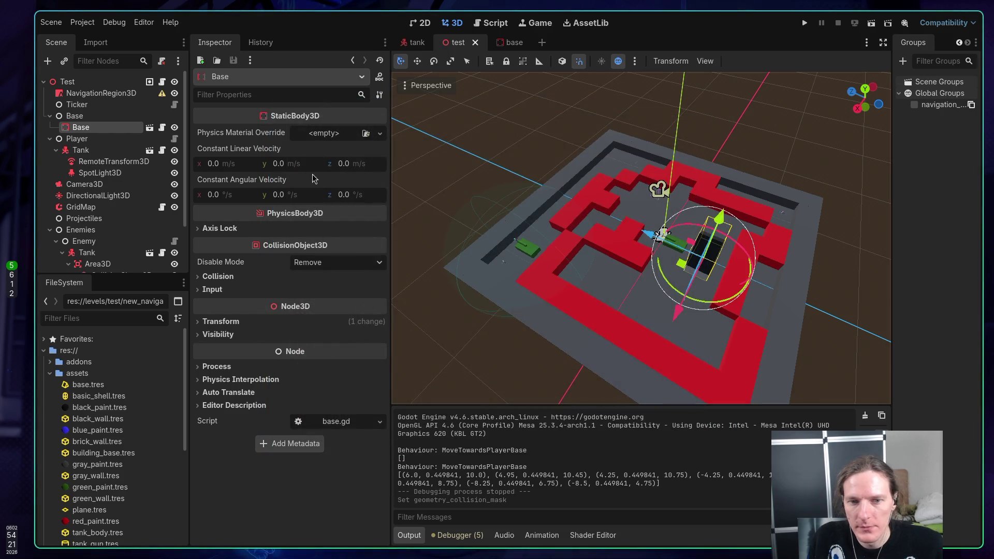
Show the Base body's collision layer 1 and mask 1, then save the test scene
click(213, 290)
click(213, 290)
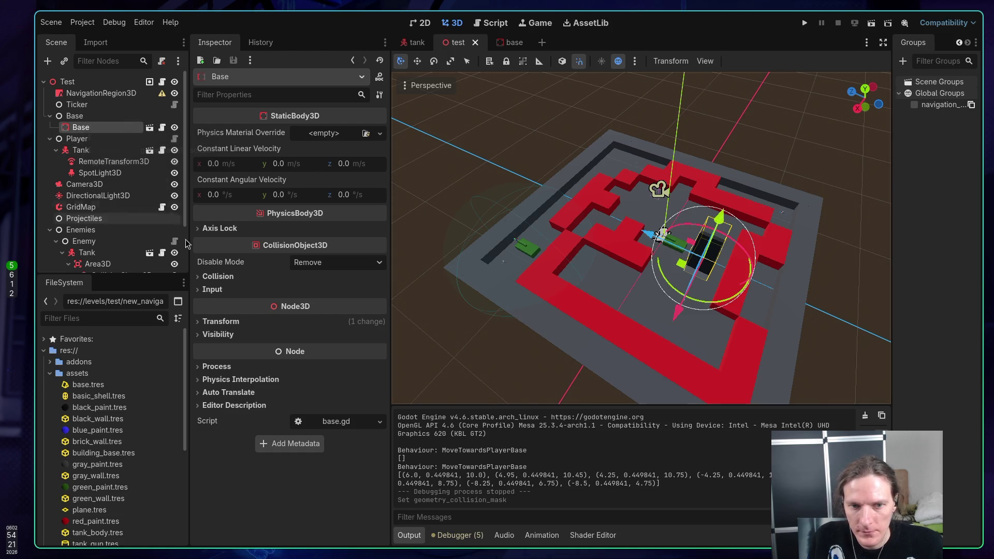
click(215, 277)
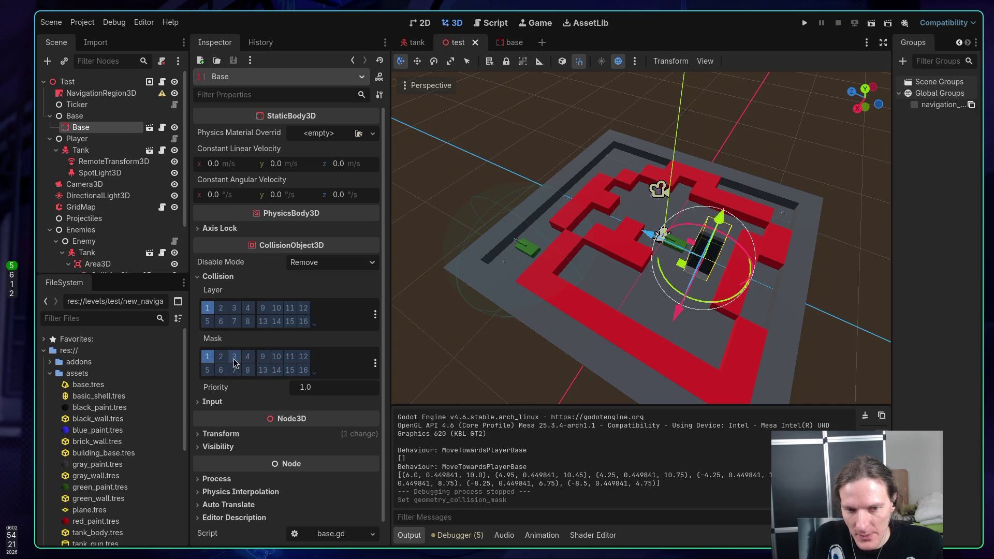
key(ctrl+s)
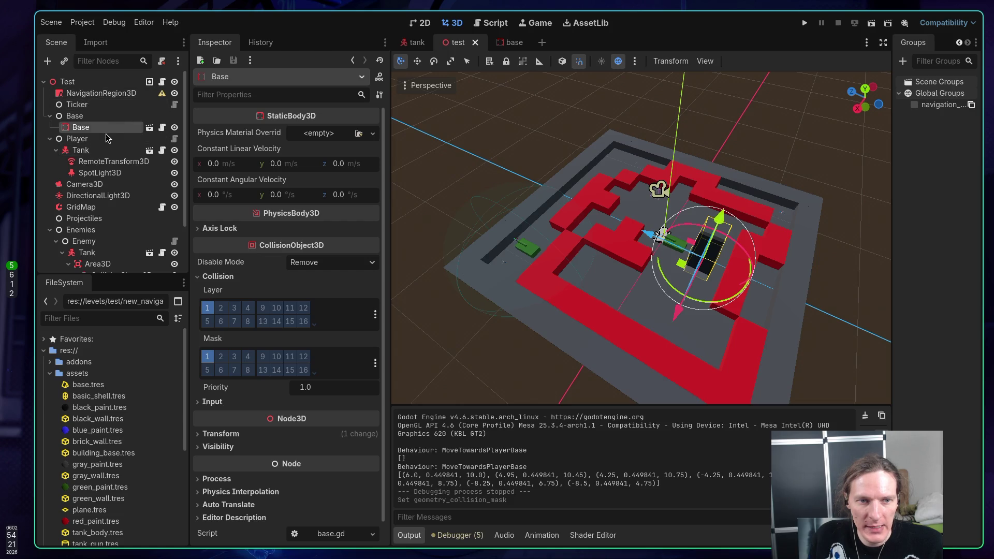
scroll(104, 132, down, 3)
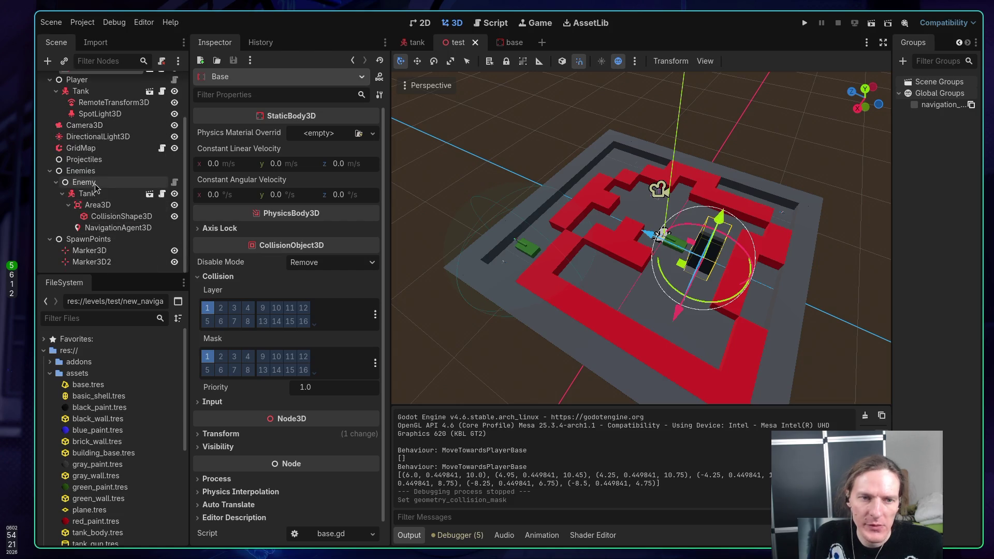
click(115, 152)
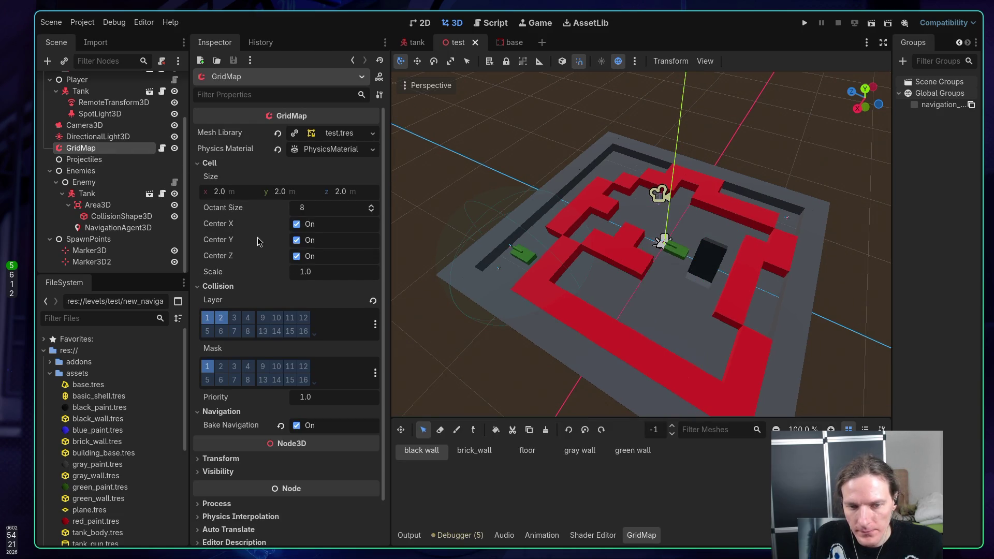
Set the GridMap's collision mask to layers 1, 2 and 3 and save the scene
mouse_move(259, 242)
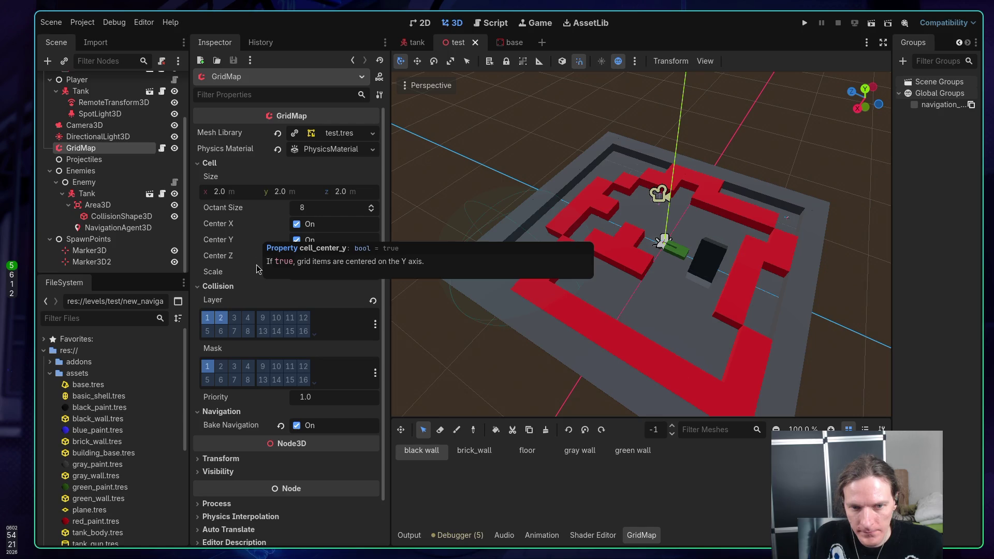
click(221, 321)
click(209, 321)
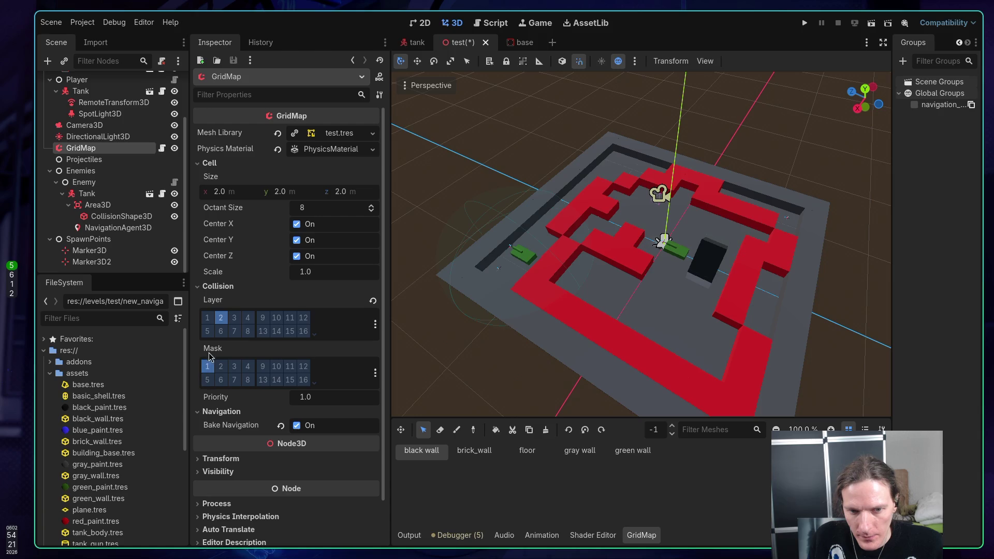
mouse_move(212, 354)
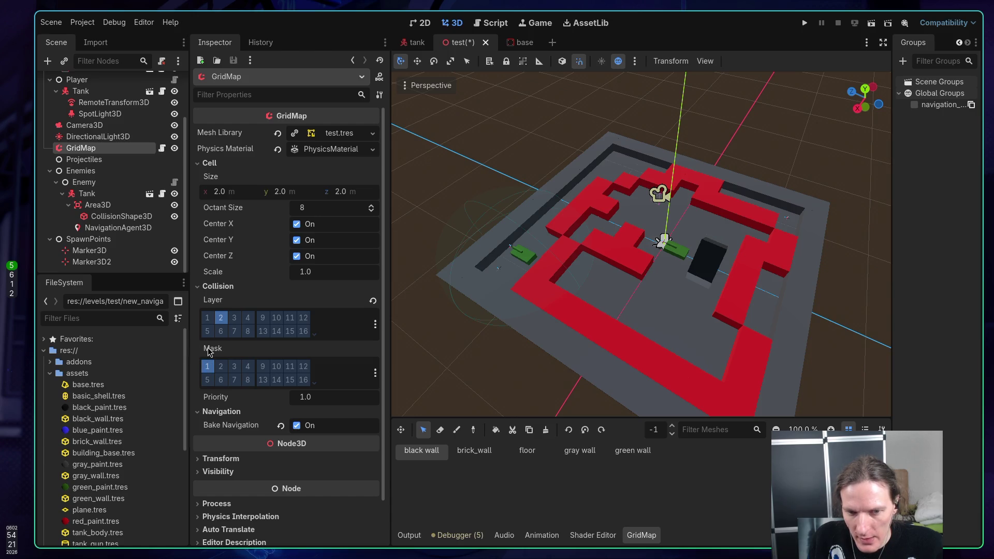
click(221, 366)
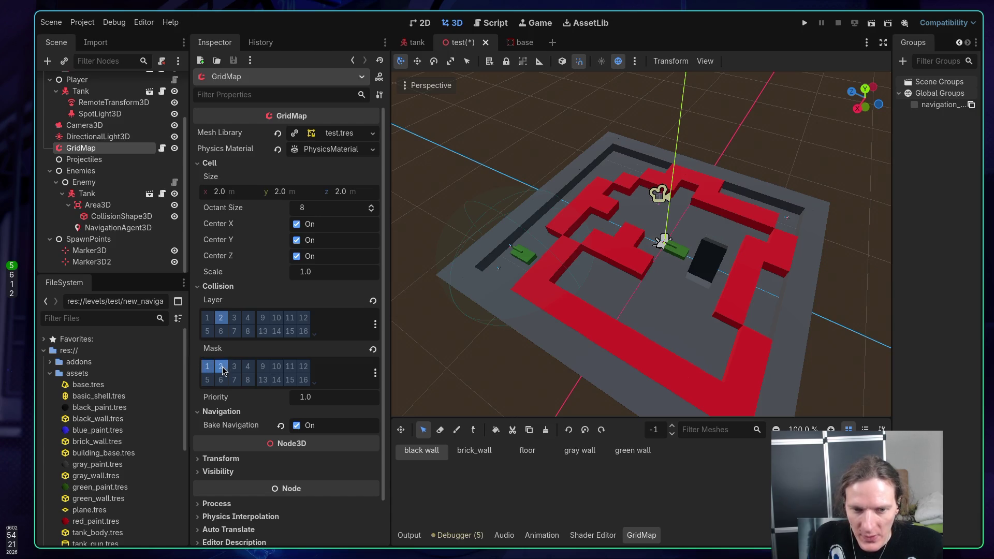
click(220, 318)
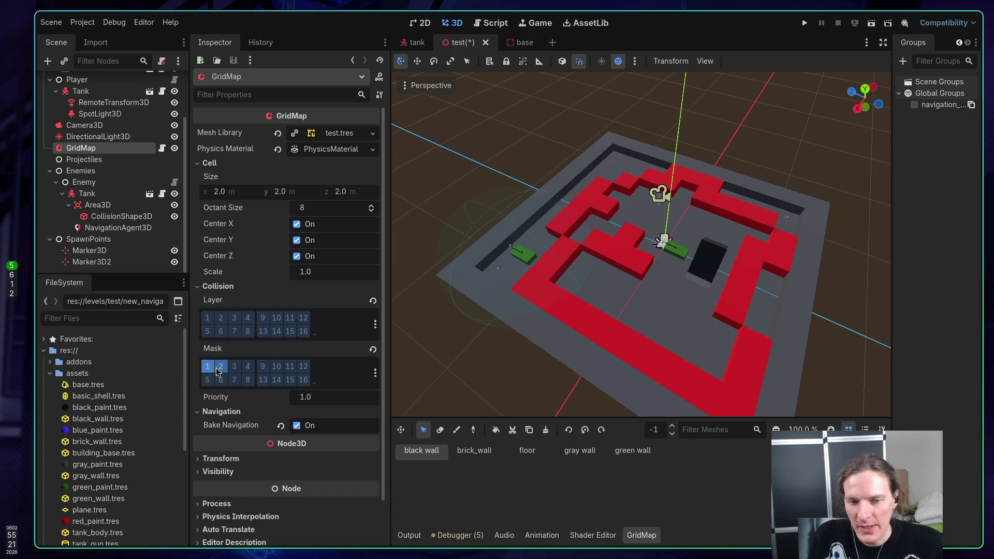
click(234, 366)
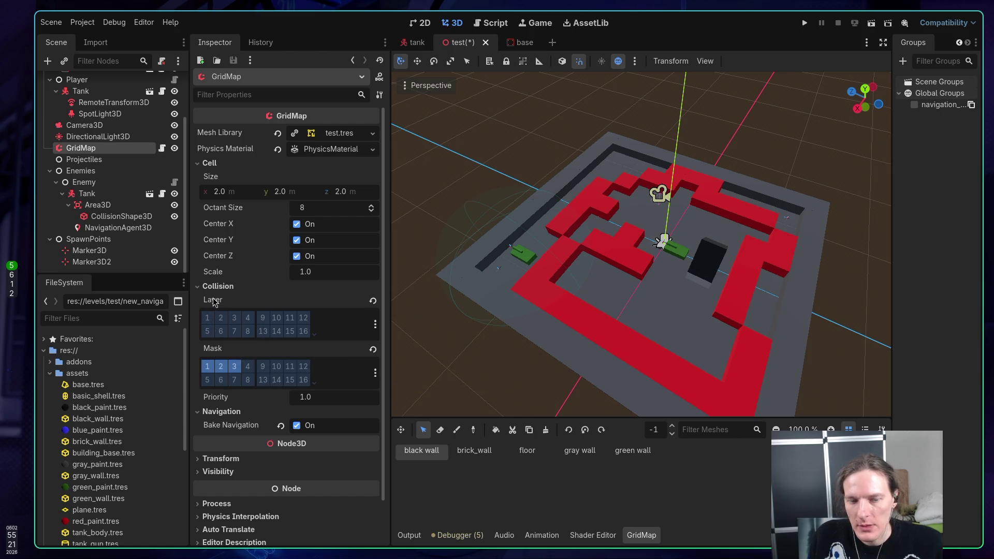
key(ctrl+s)
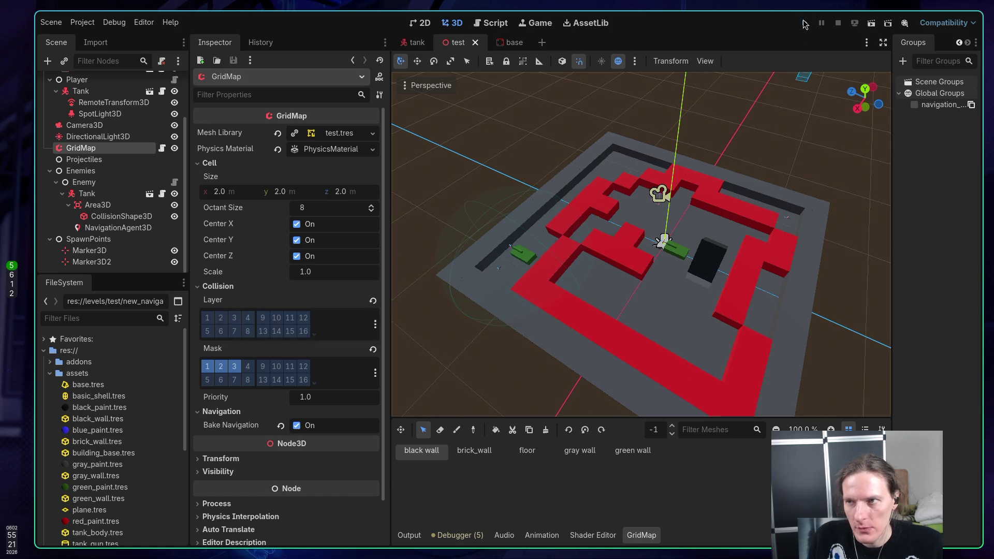
Play-test the level's navmesh twice, interacting with the running game, then stop it
click(804, 23)
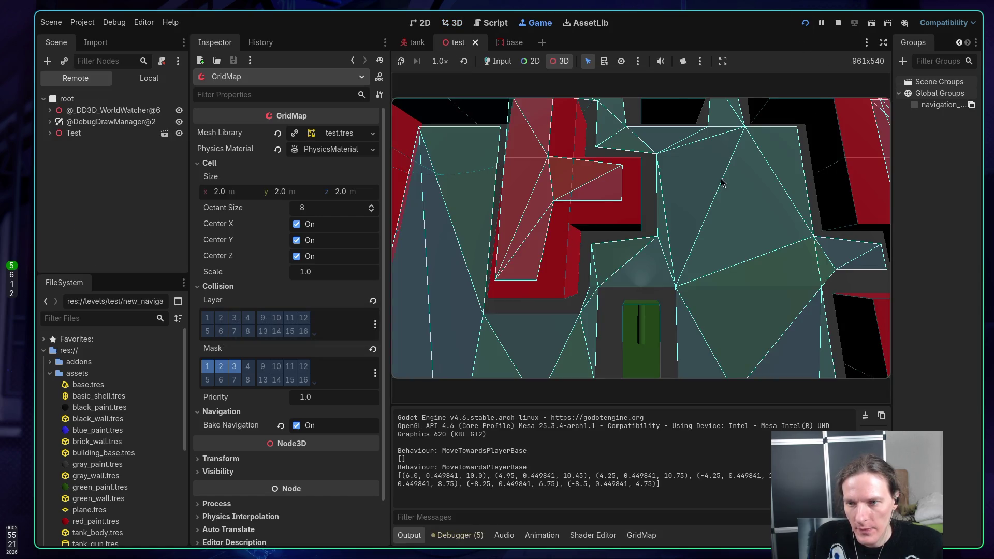
click(838, 24)
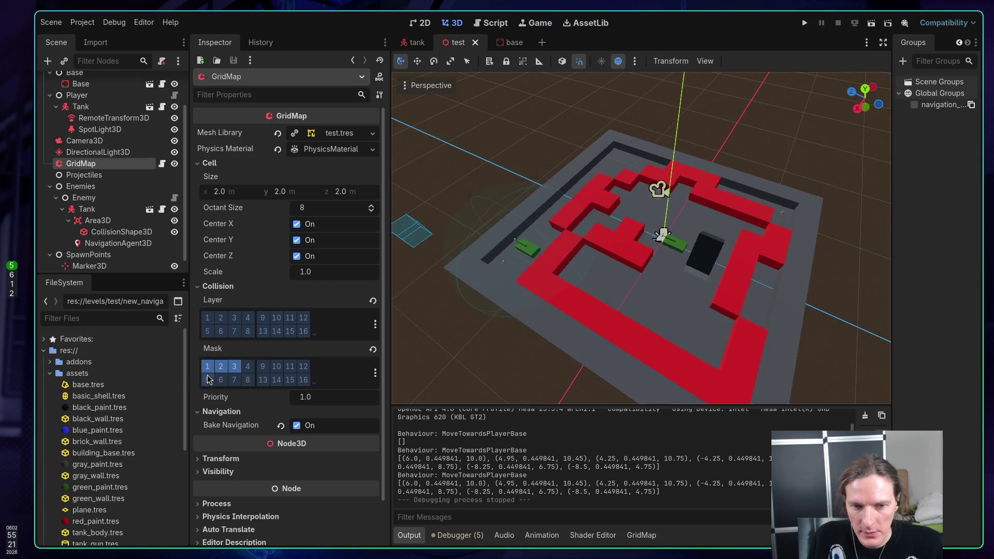
click(804, 22)
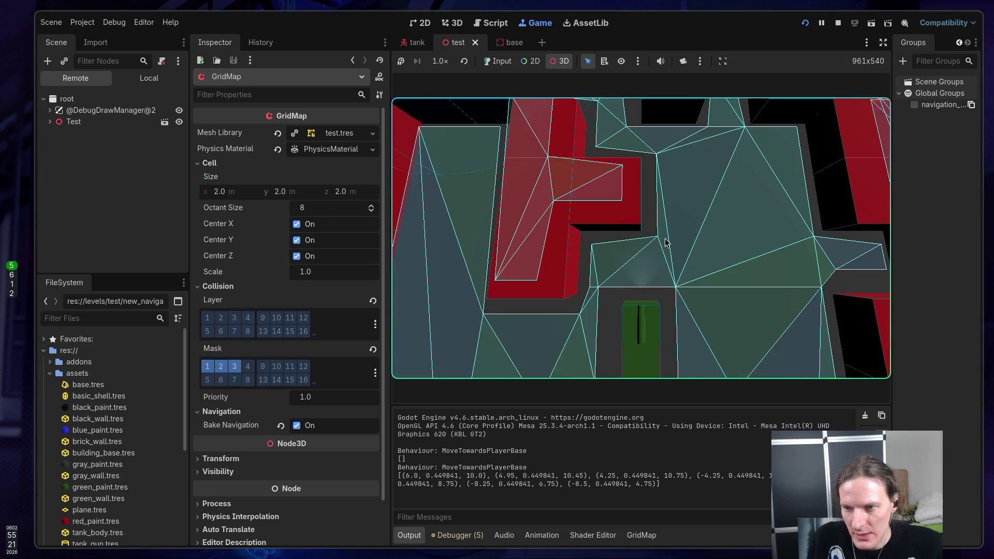
click(645, 224)
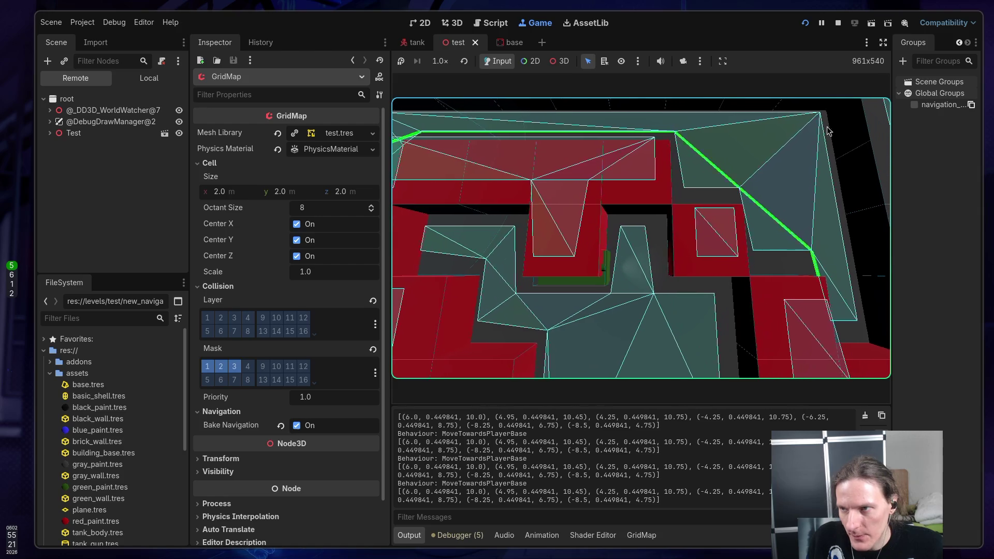
click(838, 23)
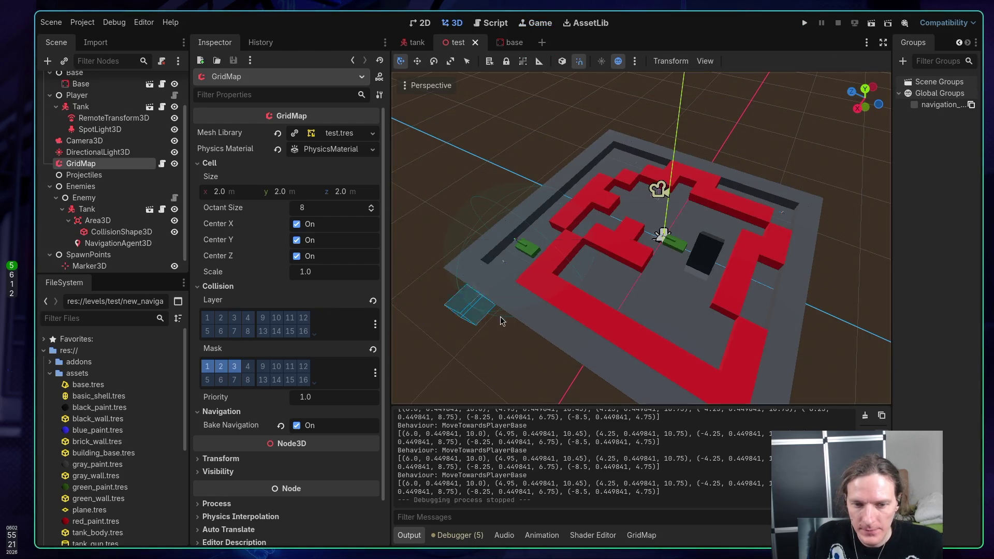
Untick mask layer 1 on the player's Tank, leaving its mask empty, and save
scroll(103, 199, up, 3)
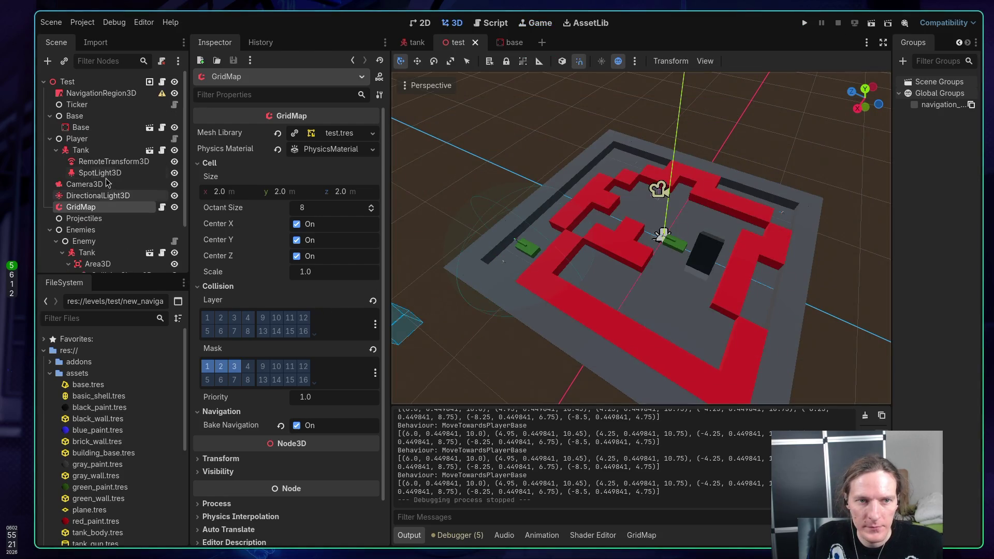
click(83, 149)
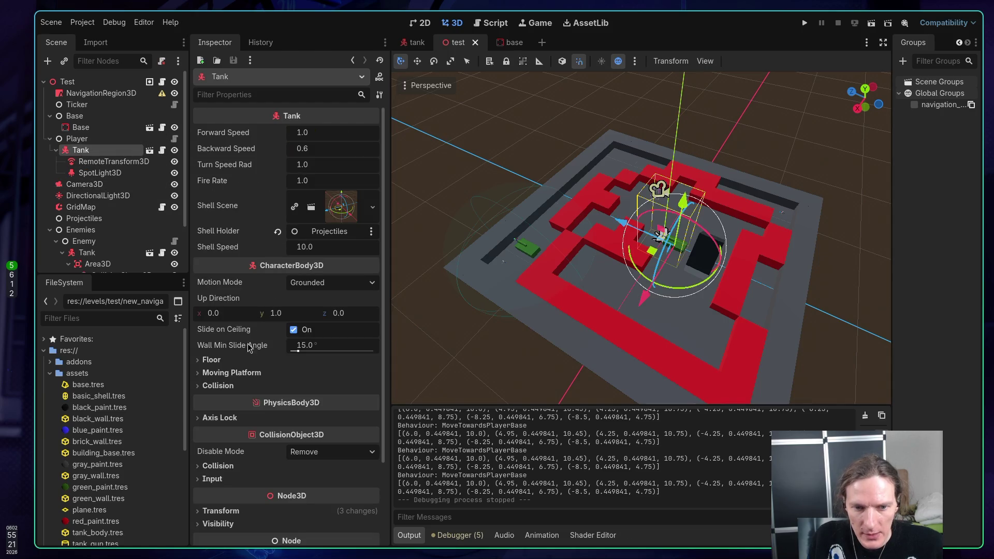
click(214, 387)
click(213, 387)
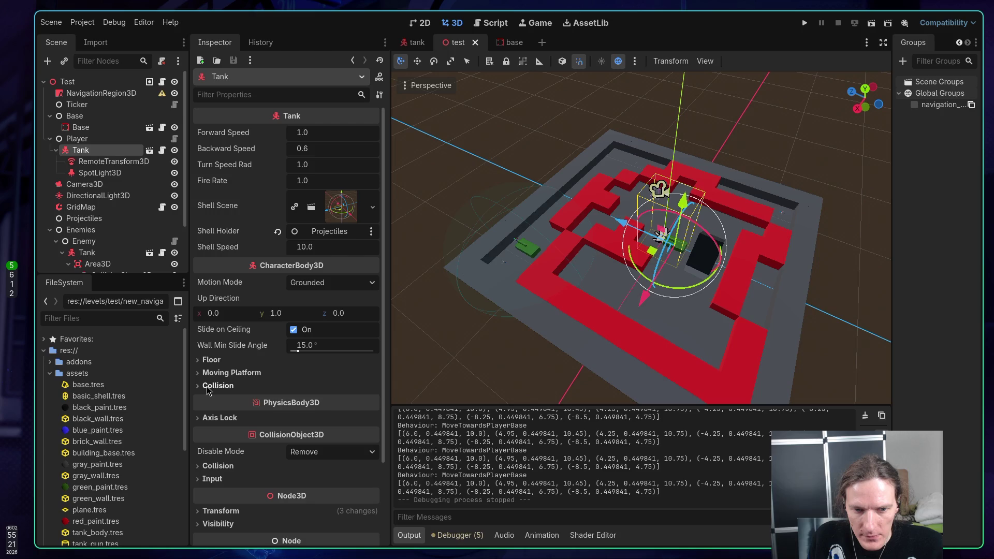
scroll(222, 357, down, 2)
click(206, 333)
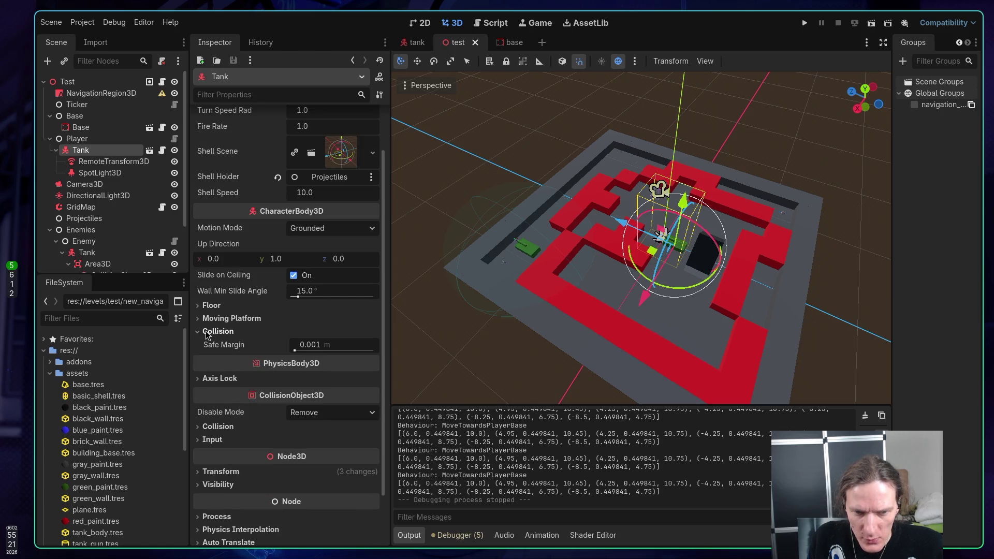
click(207, 331)
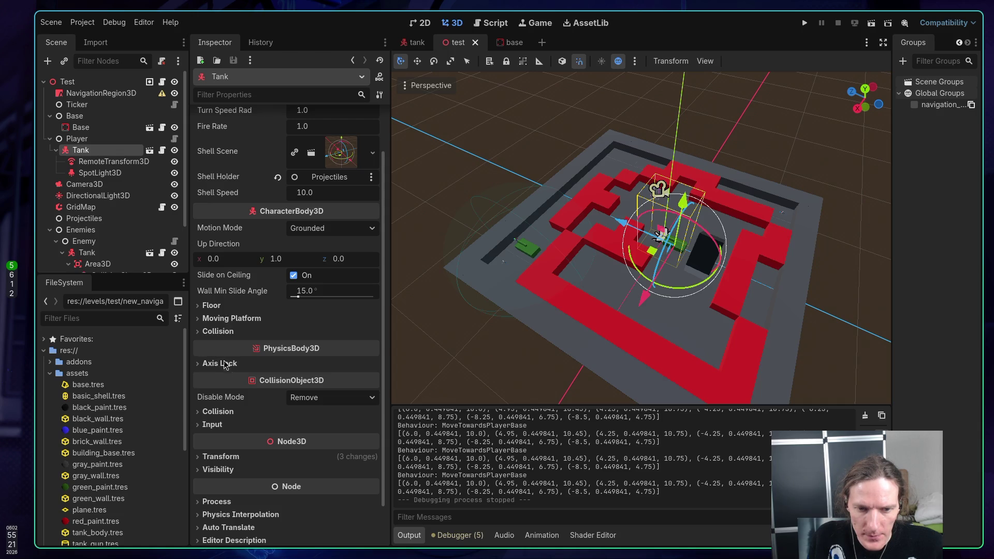
click(218, 411)
scroll(237, 331, down, 4)
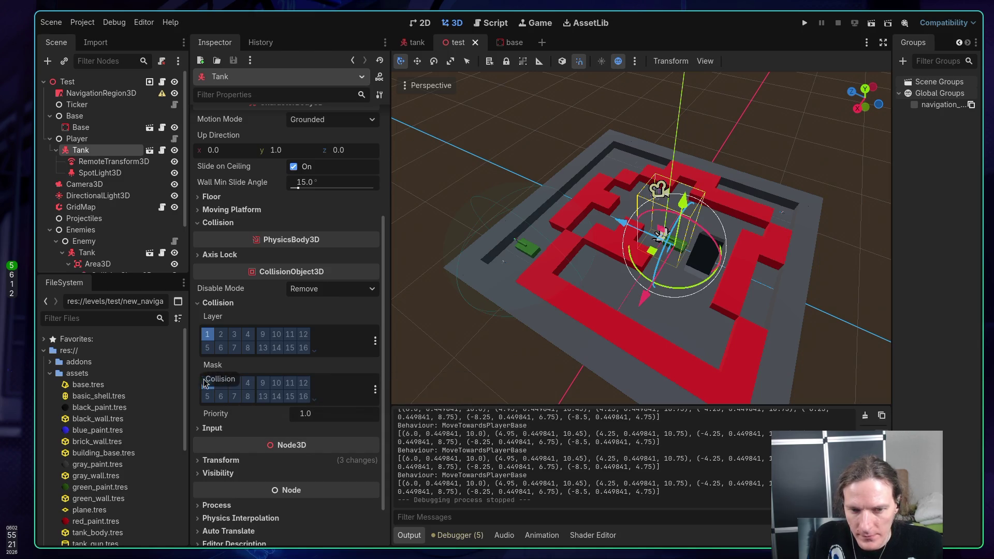
click(203, 379)
key(ctrl+s)
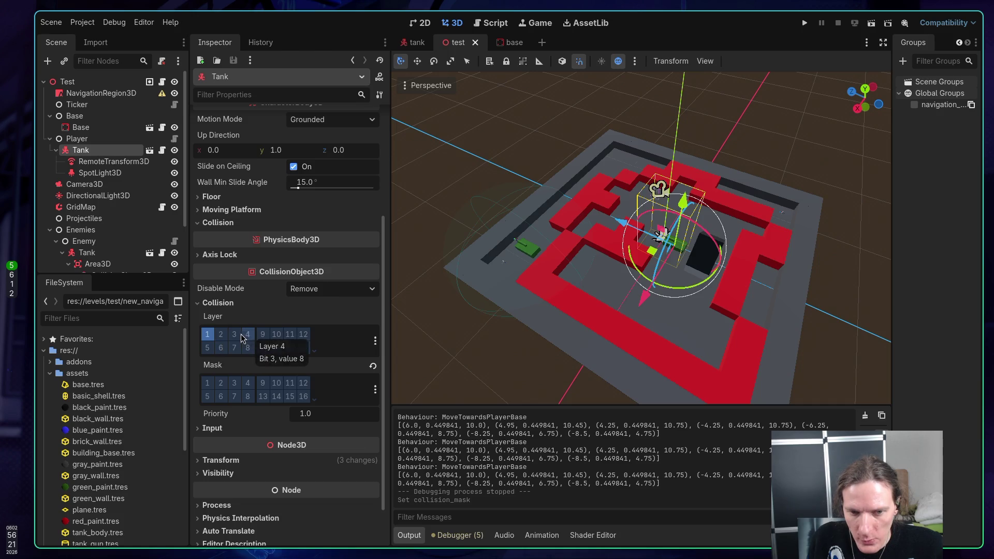
click(88, 208)
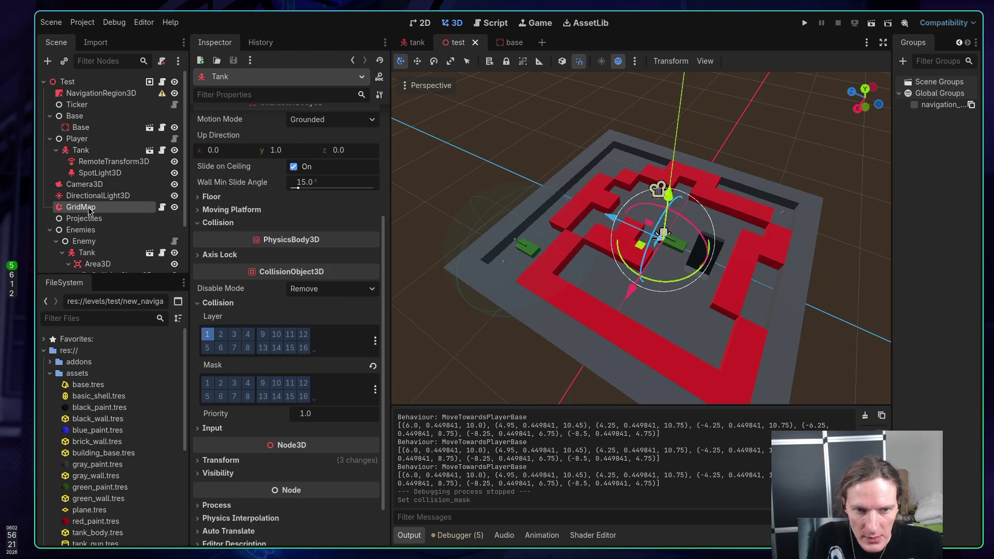
Put the GridMap on collision layer 4, narrow its mask to layer 3, and save
click(248, 317)
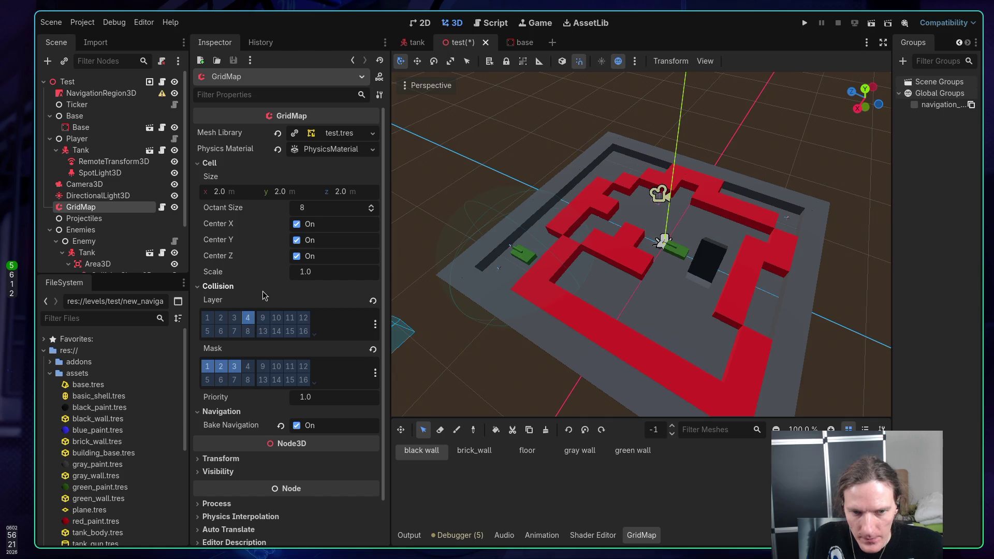
key(ctrl+s)
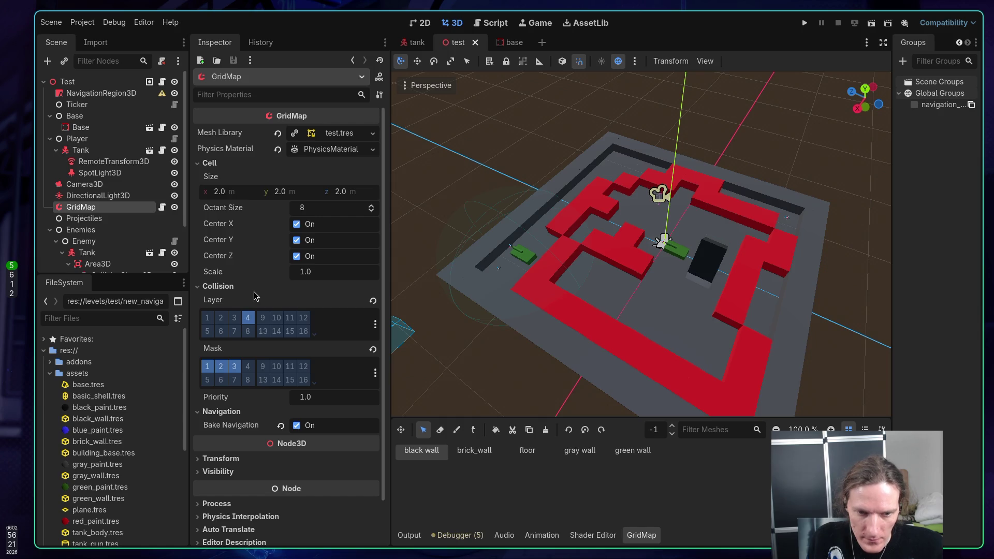
click(208, 366)
click(221, 367)
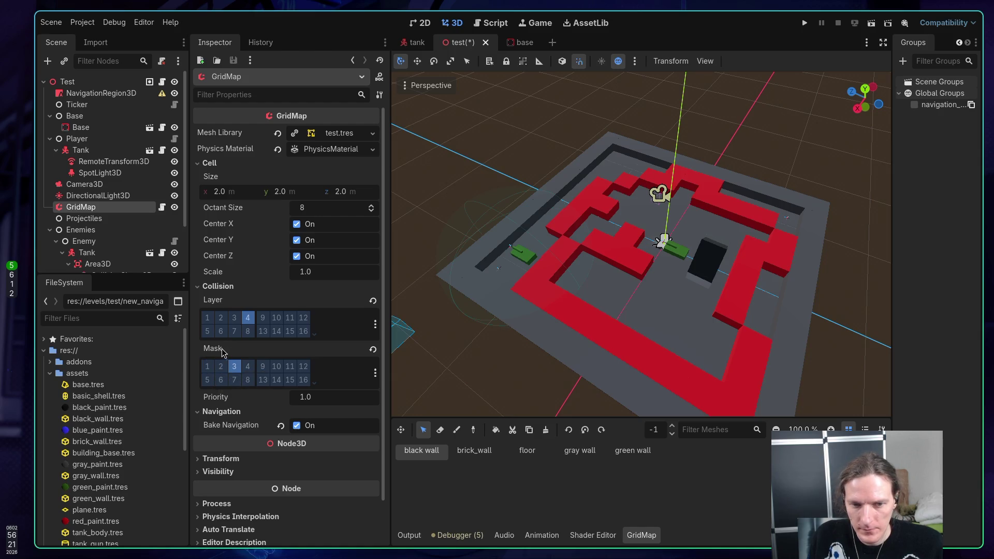
key(ctrl+s)
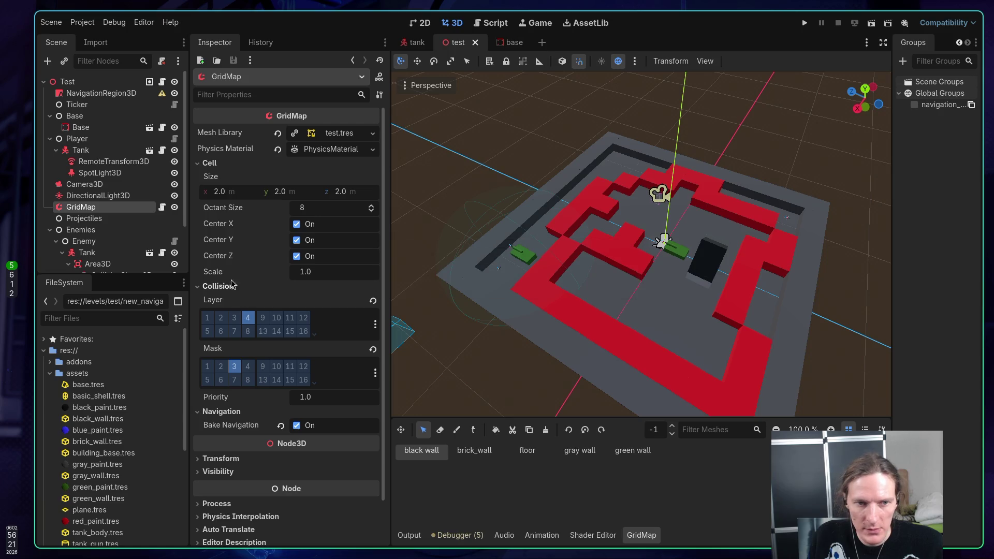
double_click(81, 150)
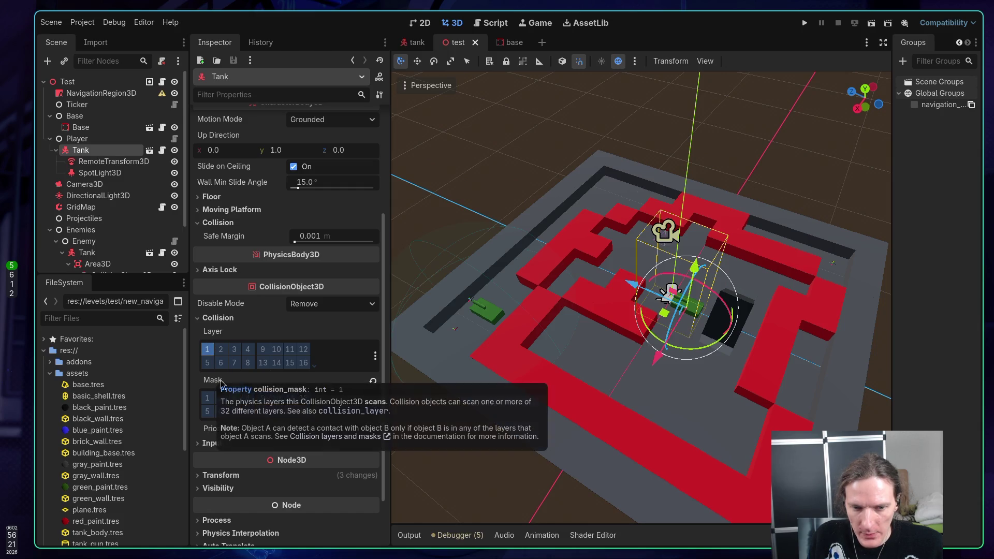
Move the enemy tank to collision layer 2 with a mask of layer 4, and save
click(96, 253)
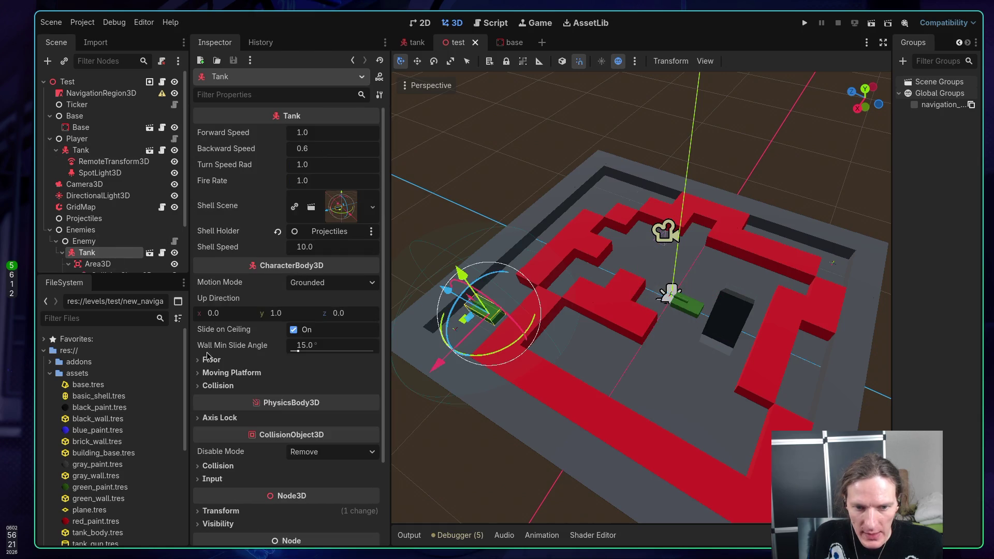
click(209, 386)
click(210, 386)
click(213, 466)
scroll(213, 472, down, 3)
click(221, 388)
click(207, 388)
click(208, 438)
click(247, 437)
key(ctrl+s)
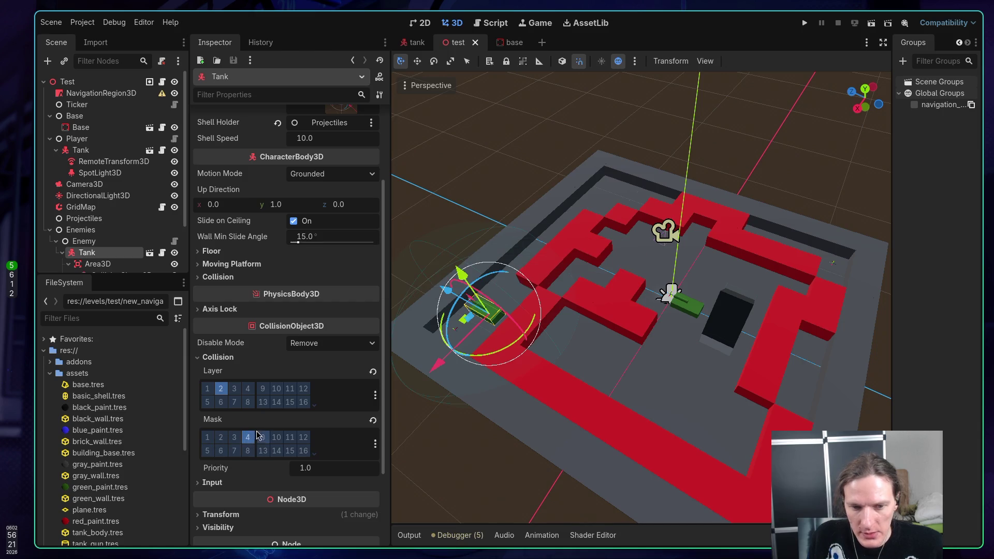
Try adding mask layer 3 and layer 1 to the enemy tank, then revert and save
click(236, 439)
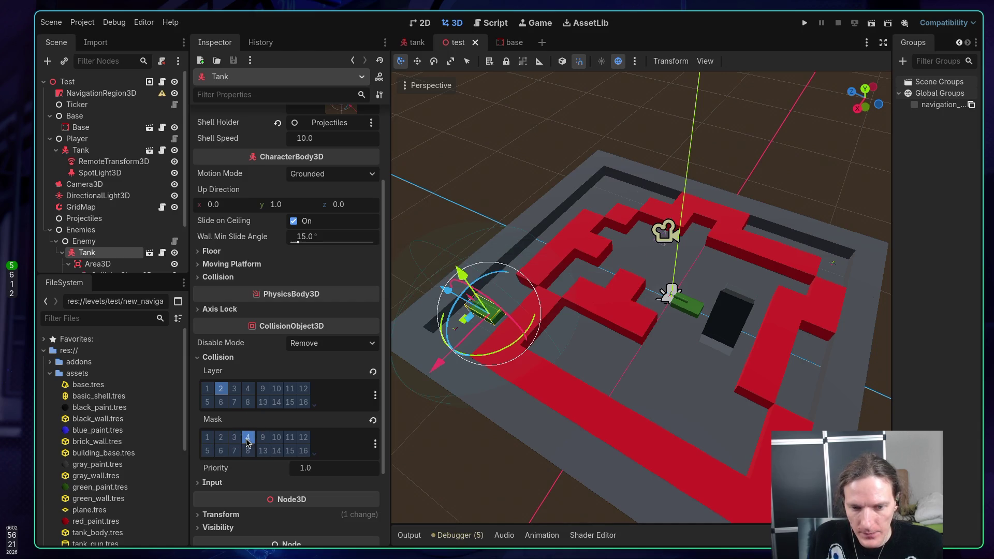
click(236, 439)
key(ctrl+s)
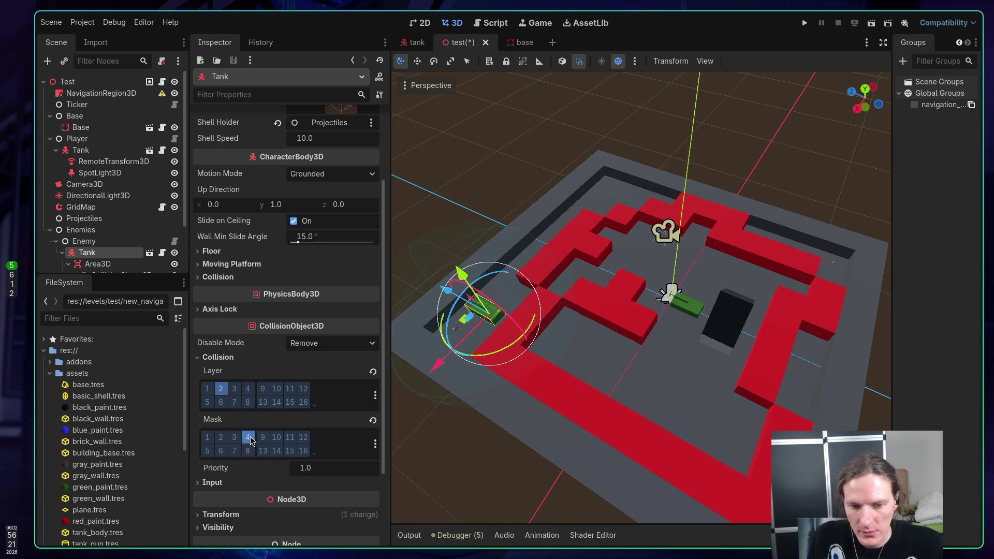
key(ctrl+s)
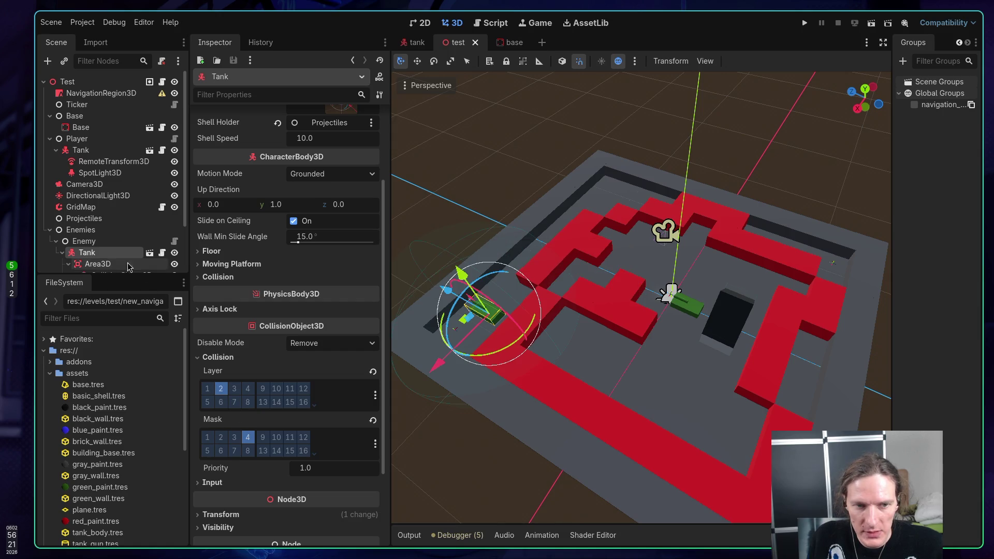
click(207, 389)
key(ctrl+s)
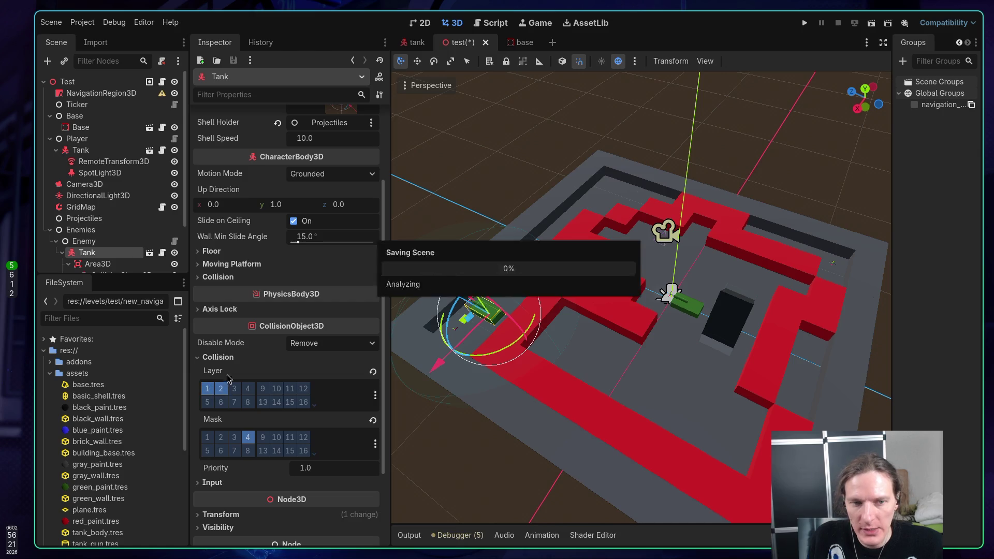
click(207, 389)
click(207, 438)
key(ctrl+s)
Make the player tank detect layers 2 and 4, save, and test-run the game
click(81, 150)
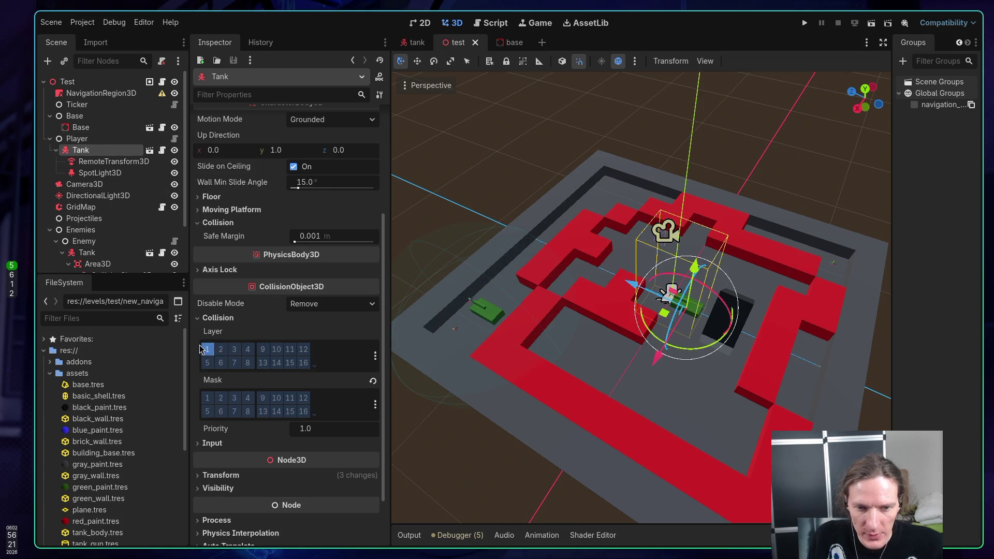
click(247, 397)
click(221, 397)
key(ctrl+s)
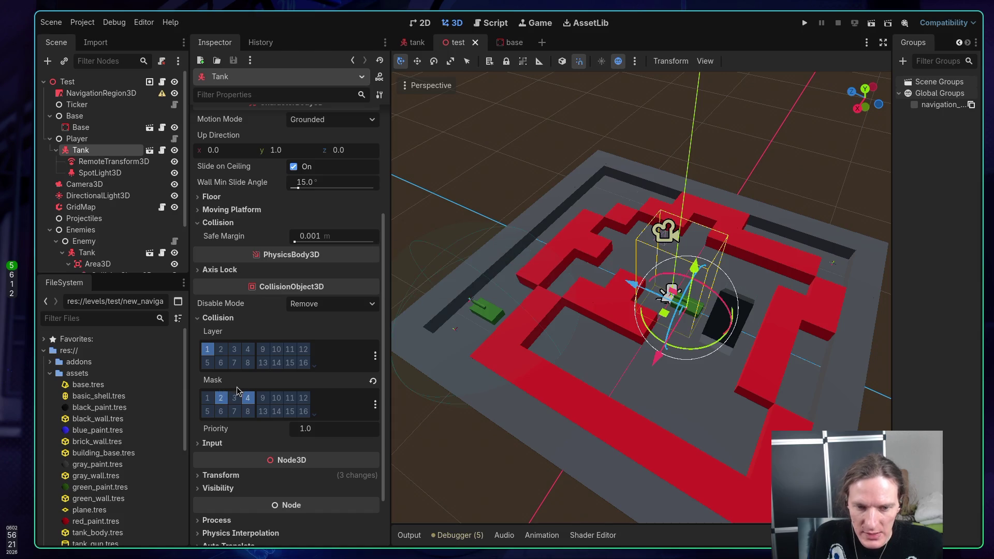
click(805, 23)
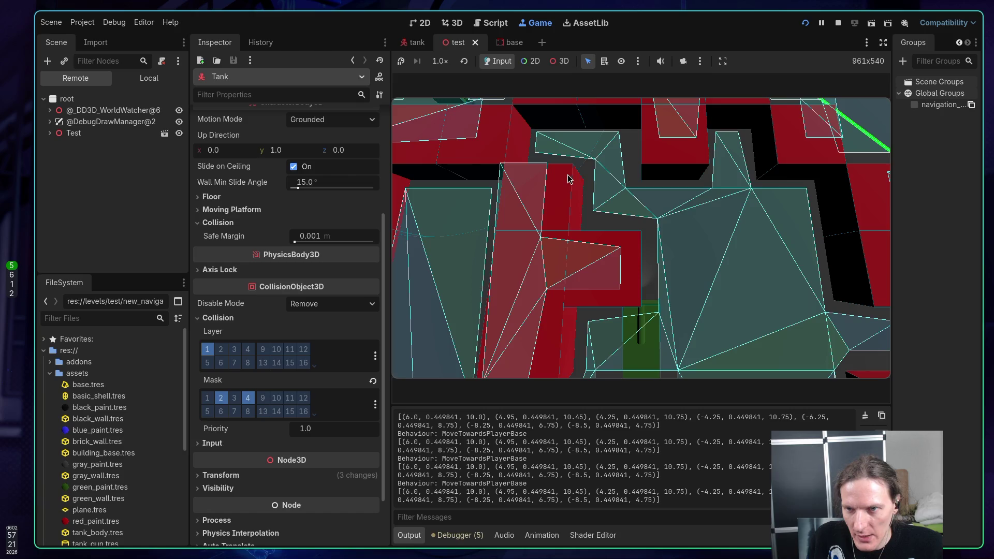
click(838, 23)
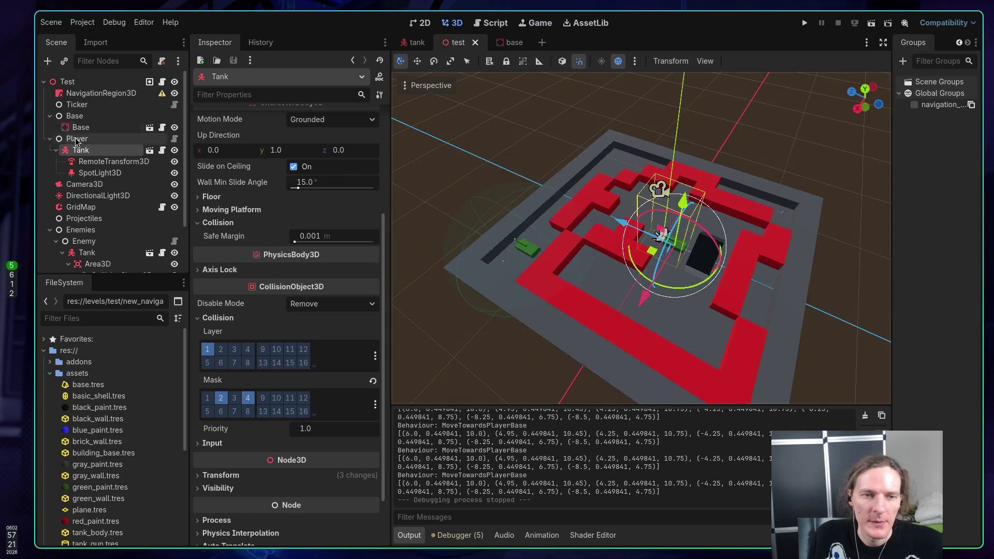
Open the basic_shell.tscn scene through Quick Open
key(ctrl+Tab)
key(ctrl+shift+o)
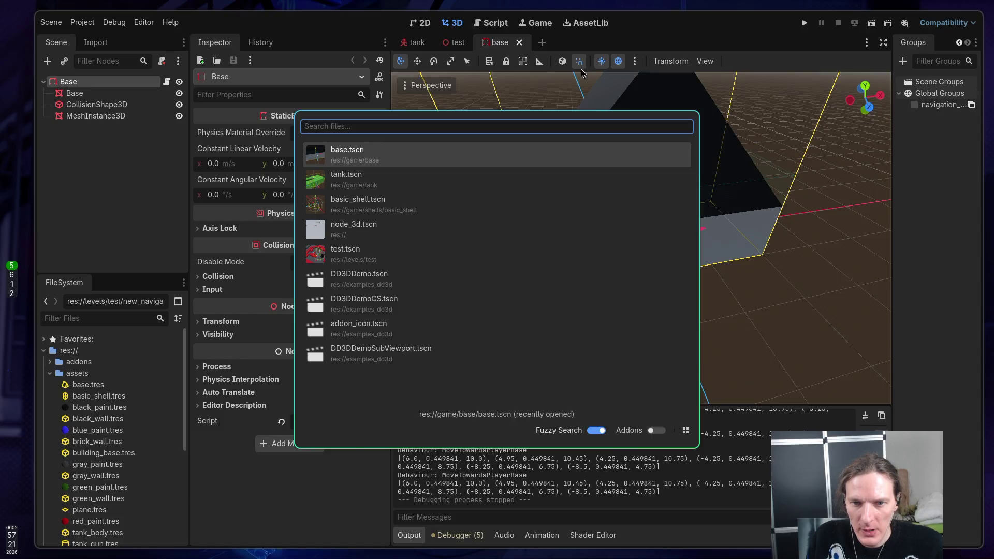
key(Down)
key(Down)
key(Down)
key(Up)
key(Return)
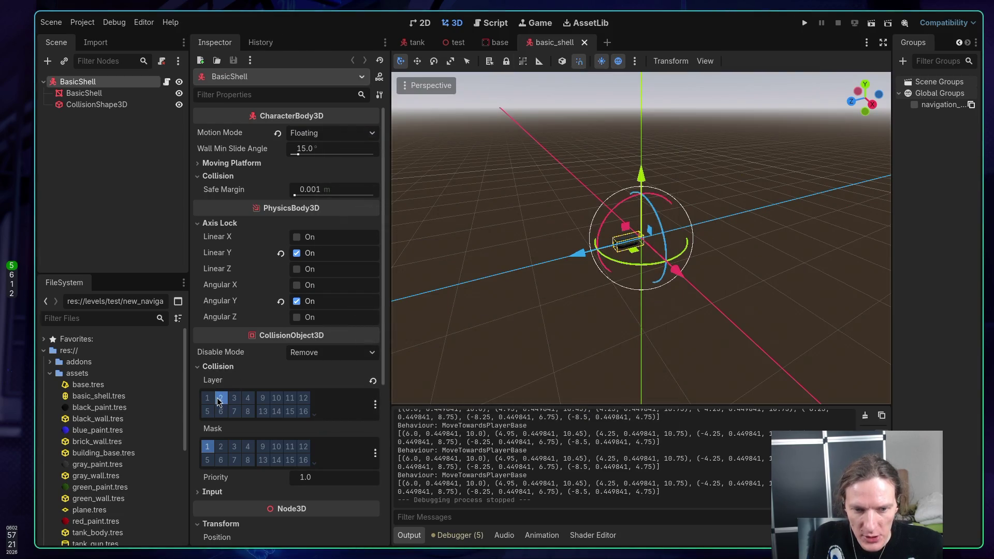
Set the shell to collision layer 3 with mask layers 1–4, save, and run the game
click(207, 447)
click(221, 398)
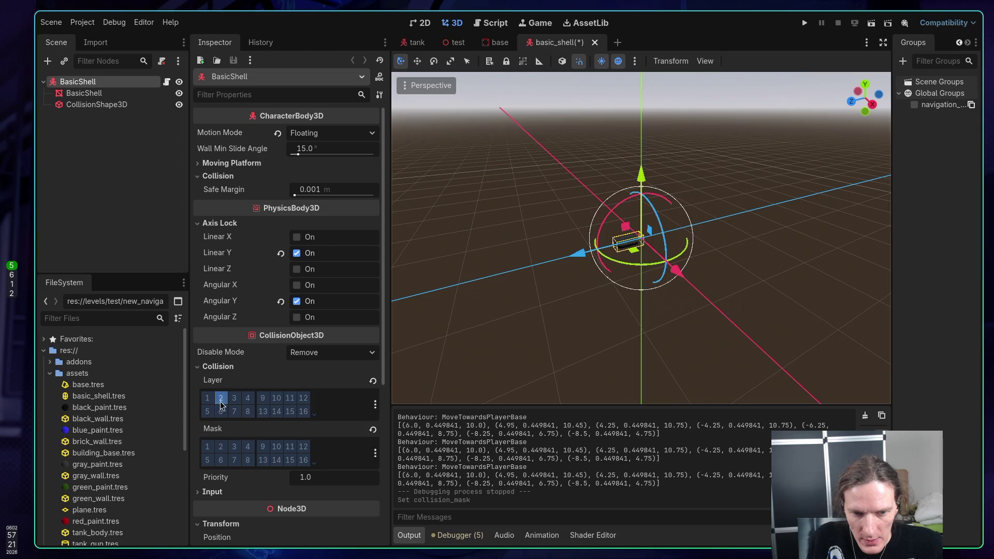
click(237, 398)
scroll(251, 369, down, 1)
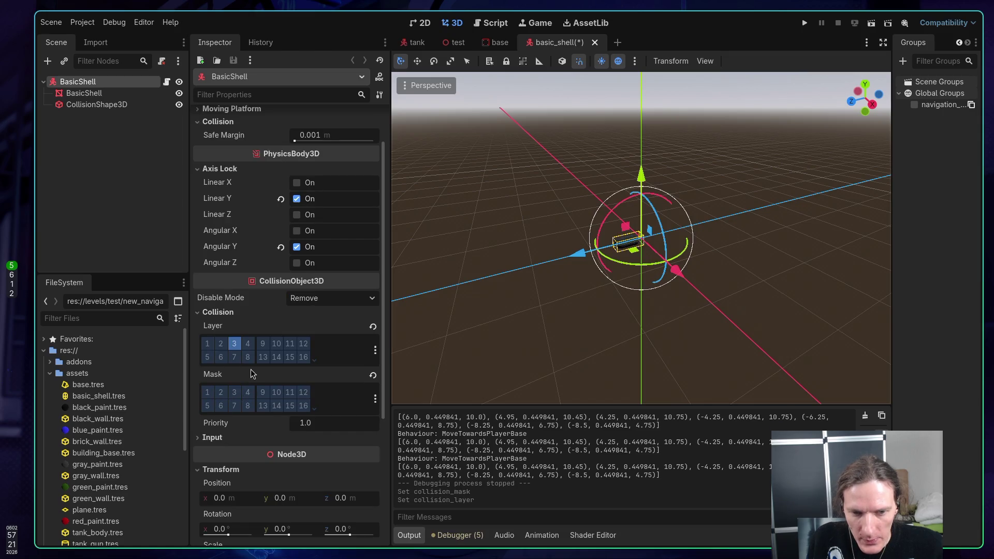
drag(207, 392, 248, 392)
key(ctrl+s)
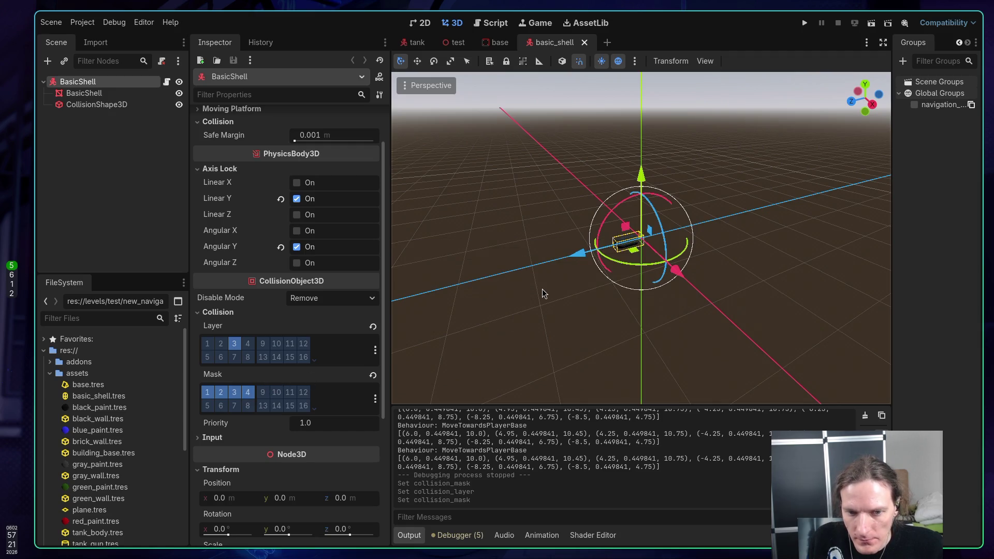
click(805, 23)
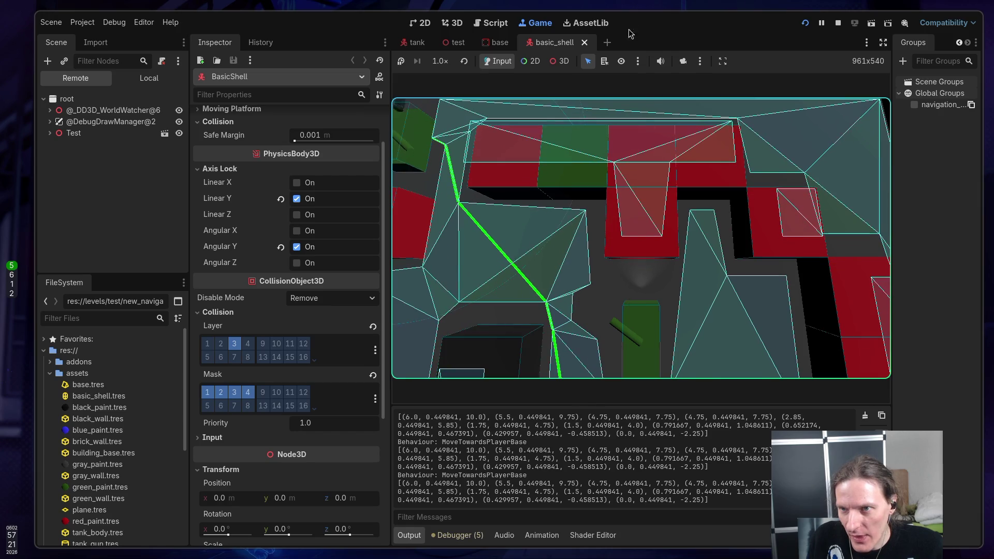
Orbit a free 3D override camera around the running level's navmesh, then stop and open the base scene
click(683, 61)
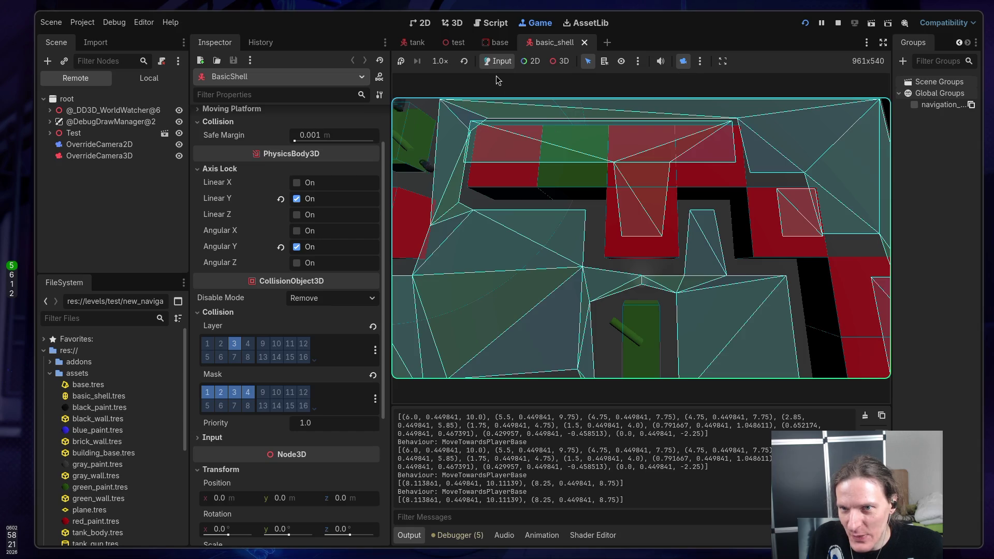
click(560, 61)
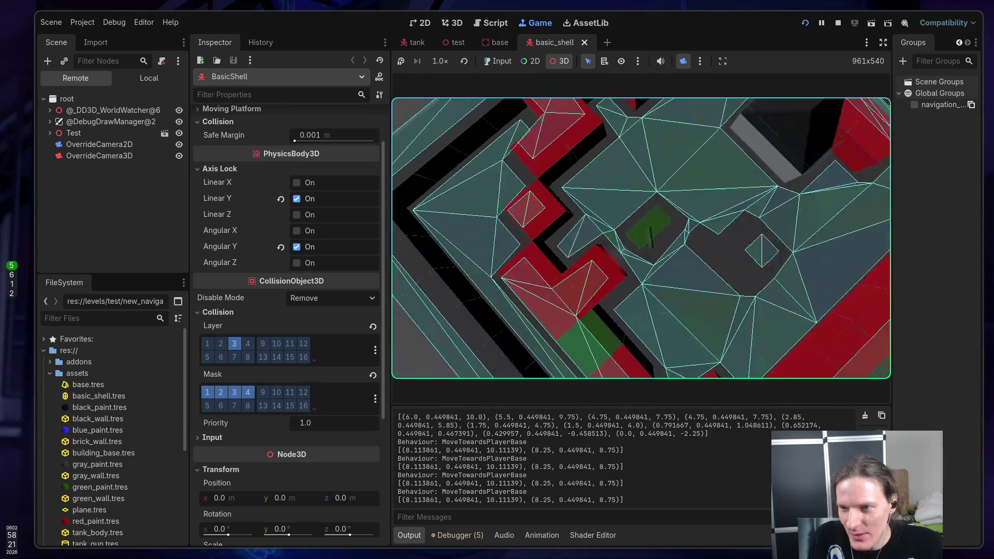
mouse_move(597, 290)
mouse_down()
mouse_move(585, 303)
mouse_move(618, 310)
mouse_up()
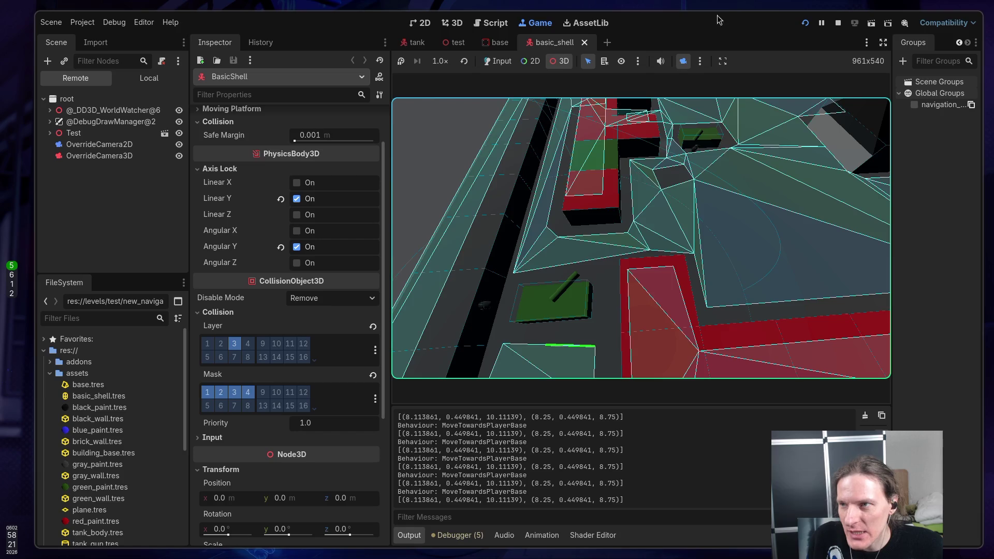
click(839, 22)
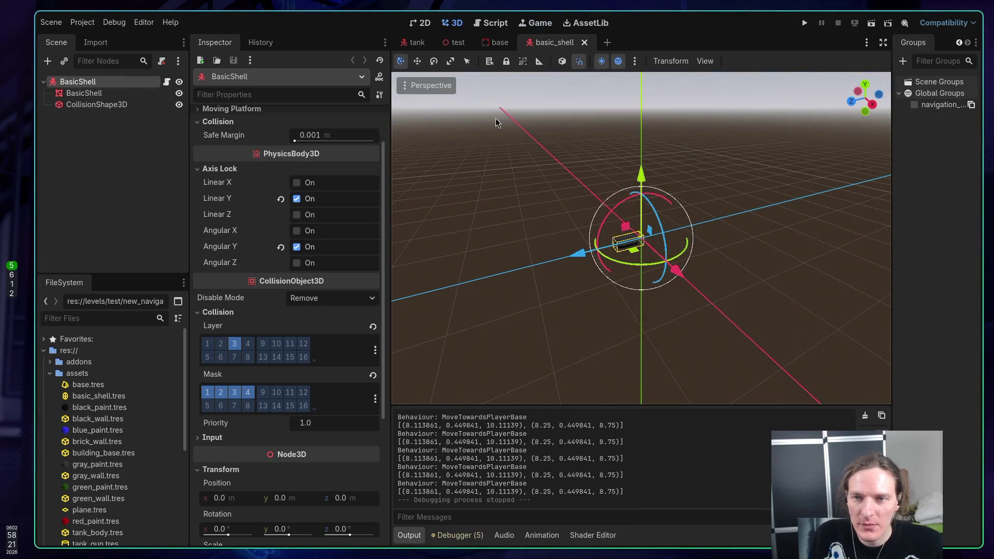
click(497, 43)
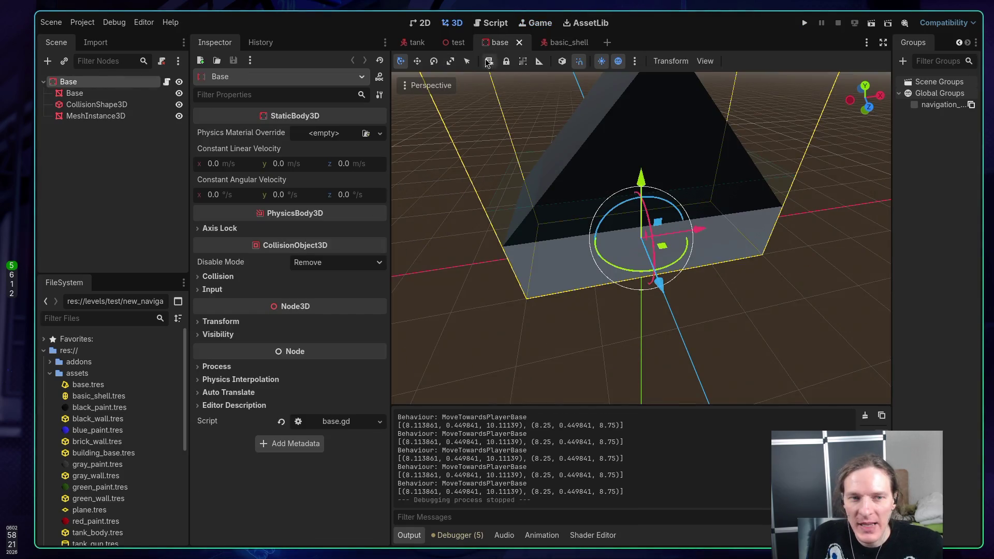
click(458, 44)
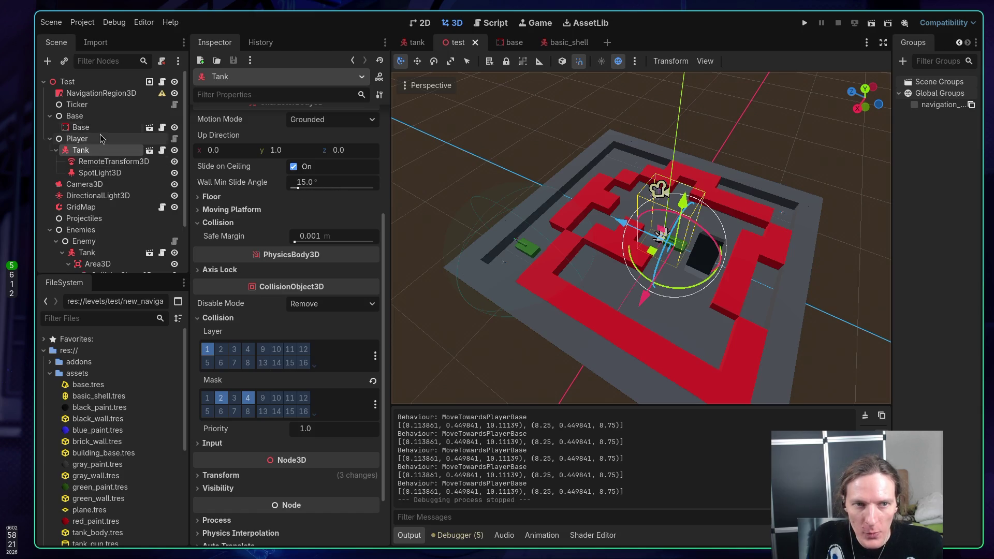
click(67, 82)
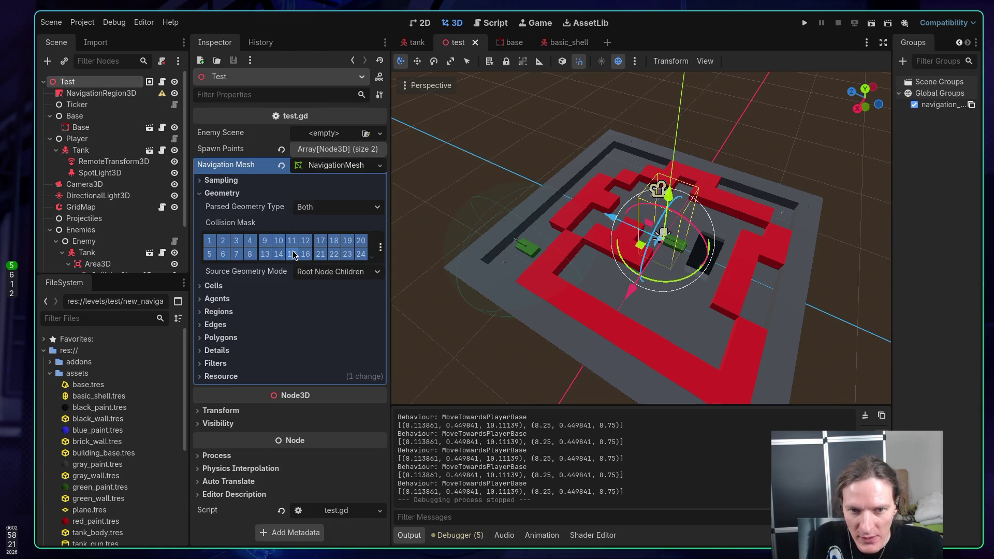
click(236, 241)
click(222, 241)
click(209, 241)
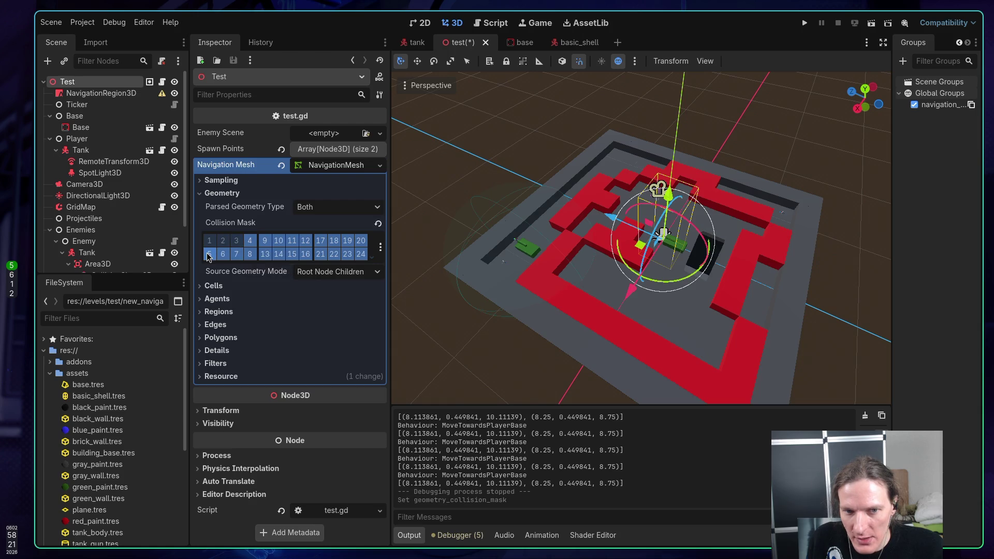
click(804, 23)
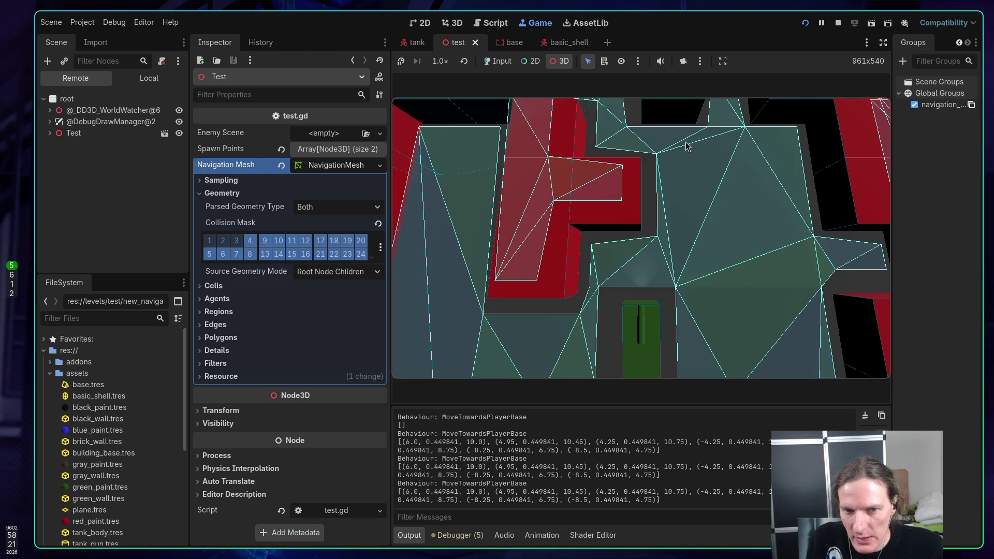
click(838, 23)
click(317, 212)
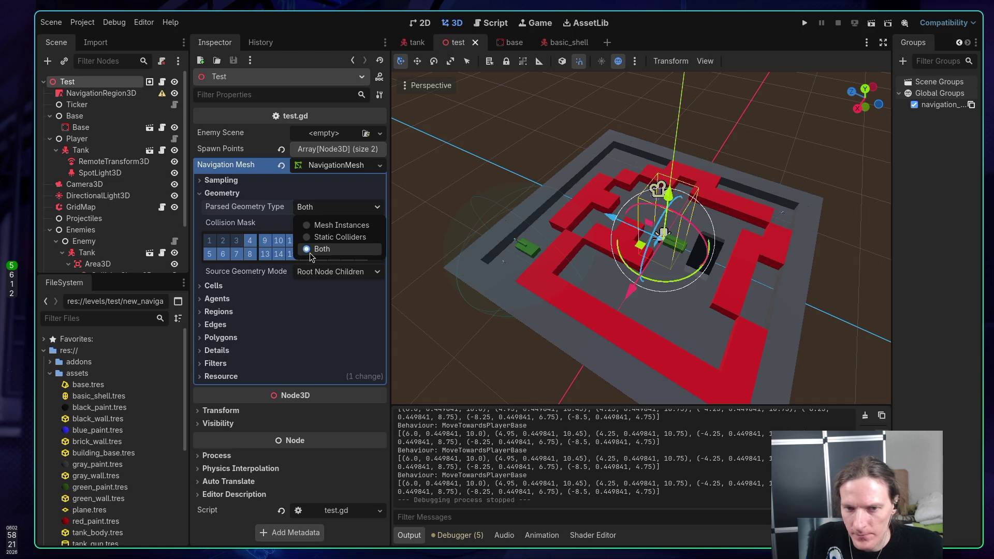
click(247, 226)
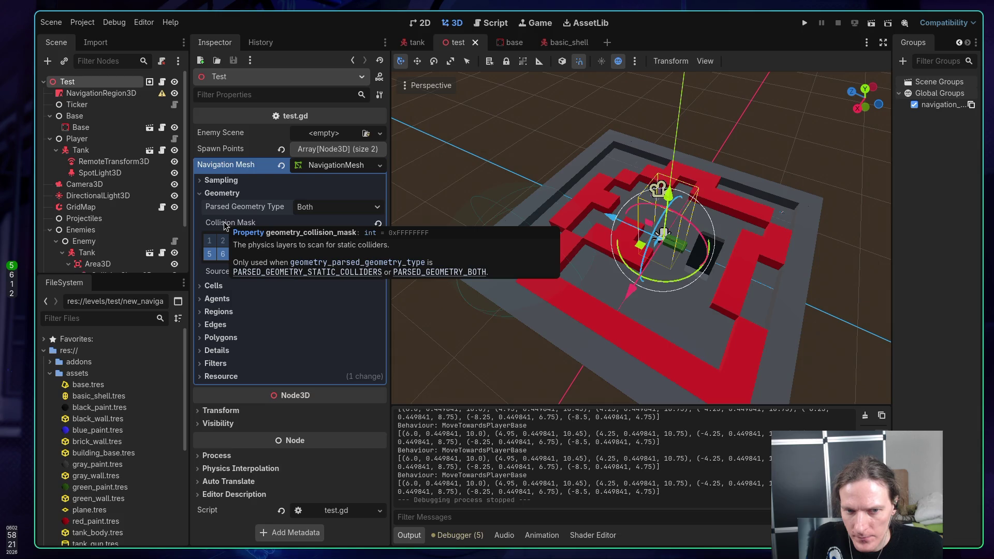
click(214, 286)
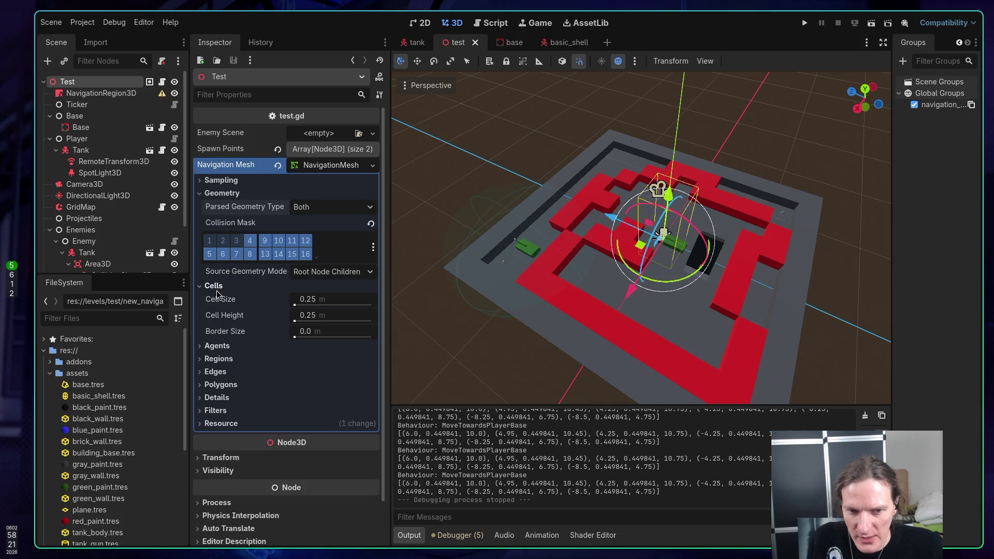
click(213, 287)
click(211, 299)
click(212, 299)
click(224, 312)
click(224, 313)
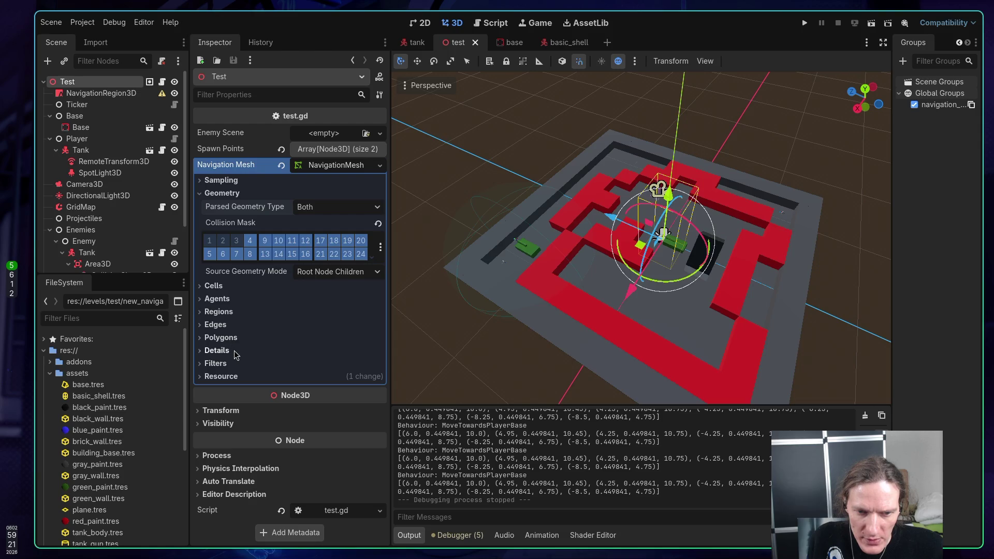
click(224, 365)
click(225, 367)
click(224, 366)
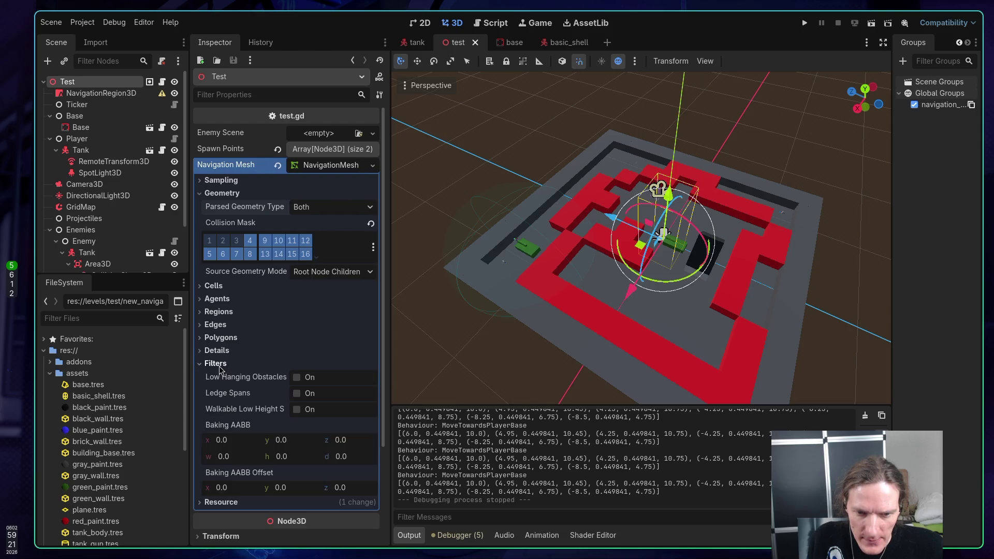
scroll(251, 342, down, 2)
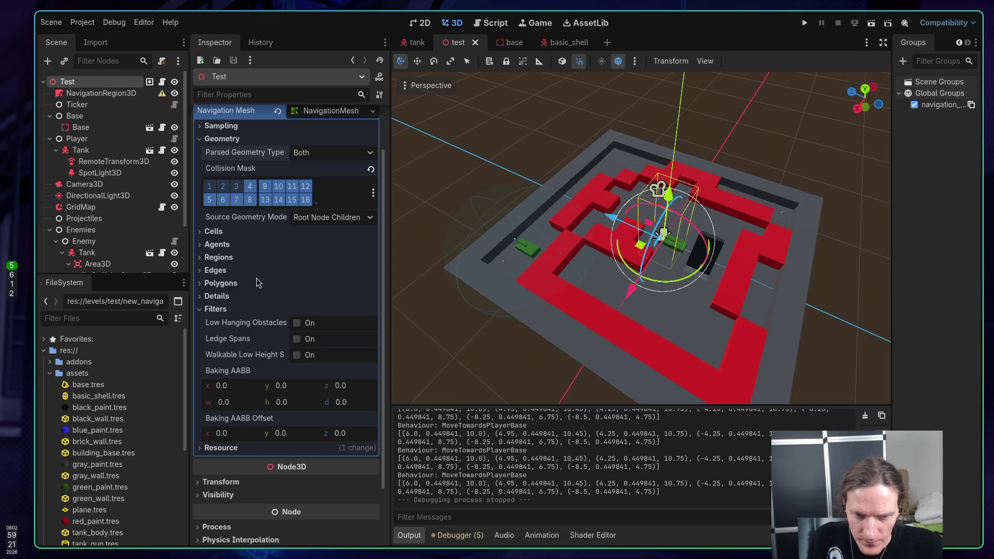
click(216, 310)
click(217, 375)
click(216, 375)
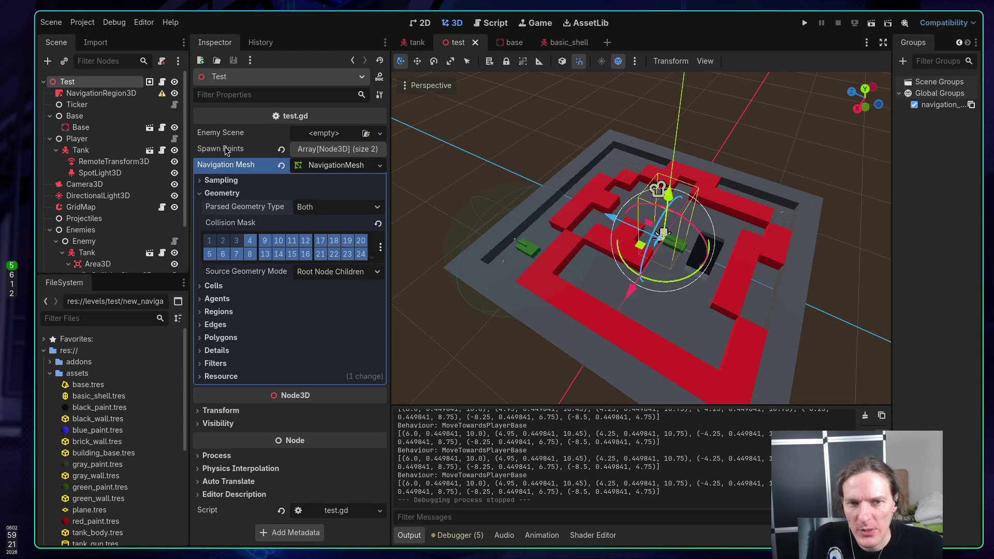
click(219, 181)
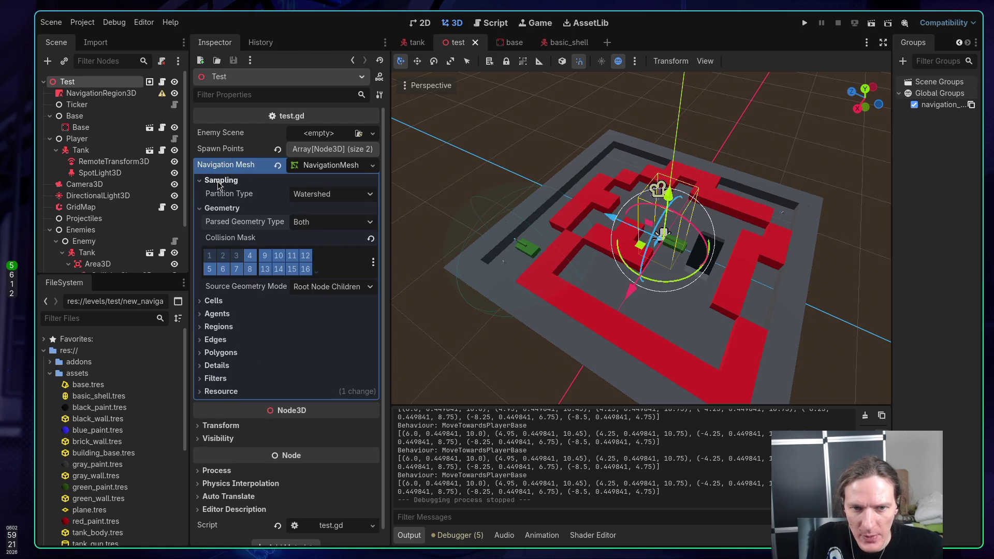
click(220, 182)
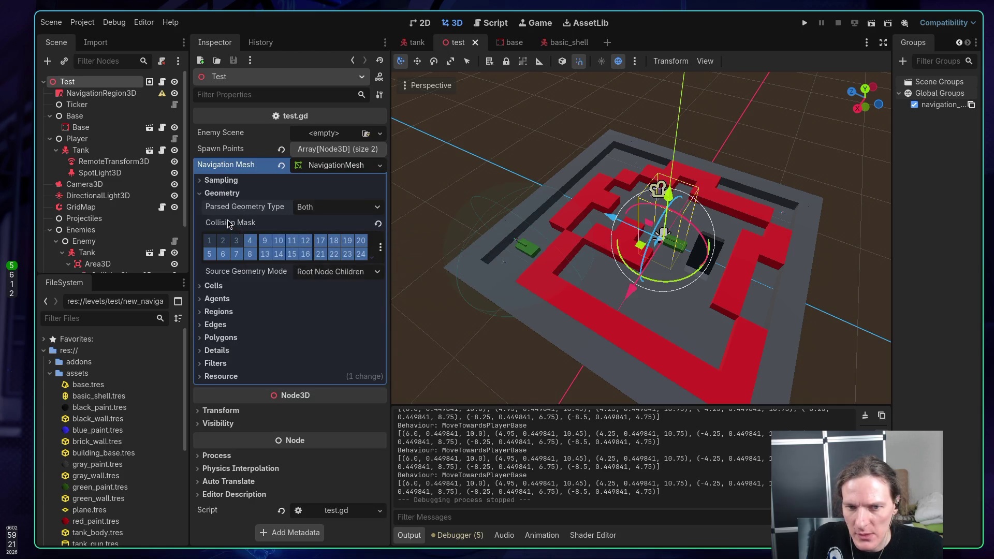
mouse_move(230, 227)
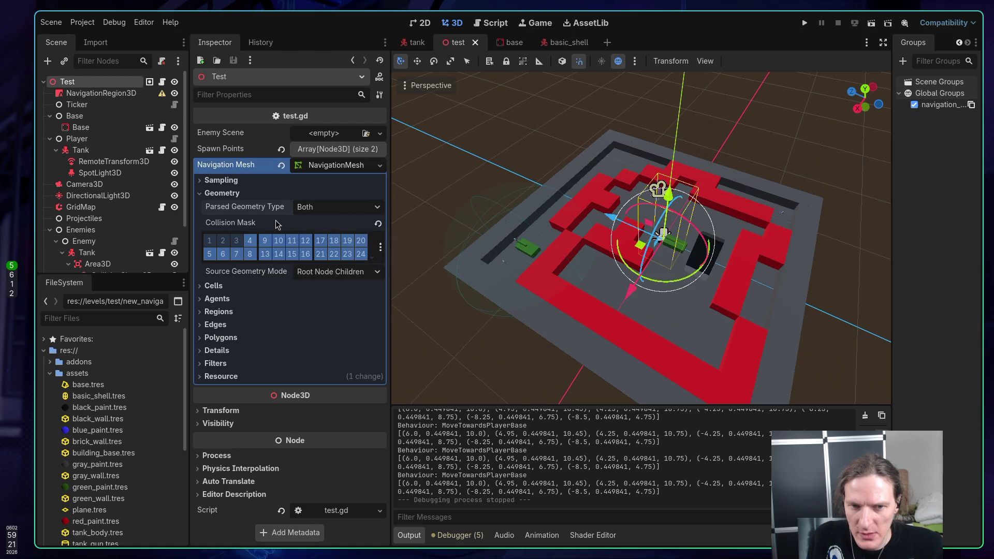
Set Parsed Geometry Type to Static Colliders, then run and stop the game to check the bake
click(333, 209)
click(333, 209)
click(332, 210)
click(330, 238)
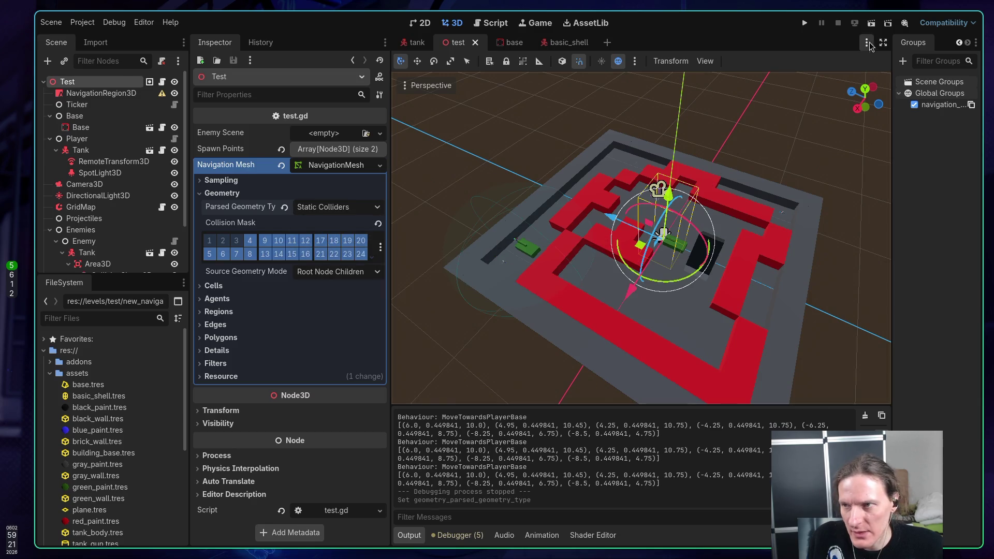
click(805, 24)
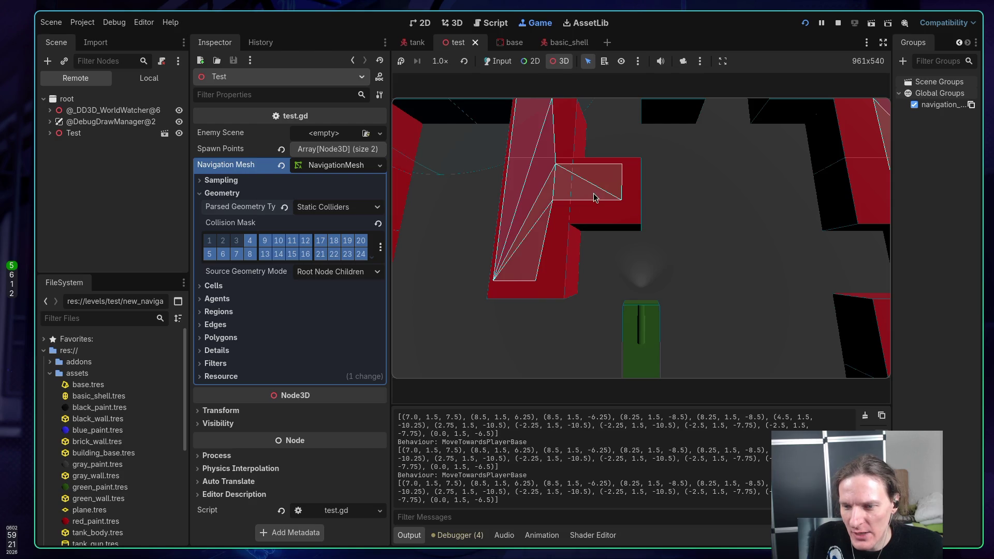
click(724, 179)
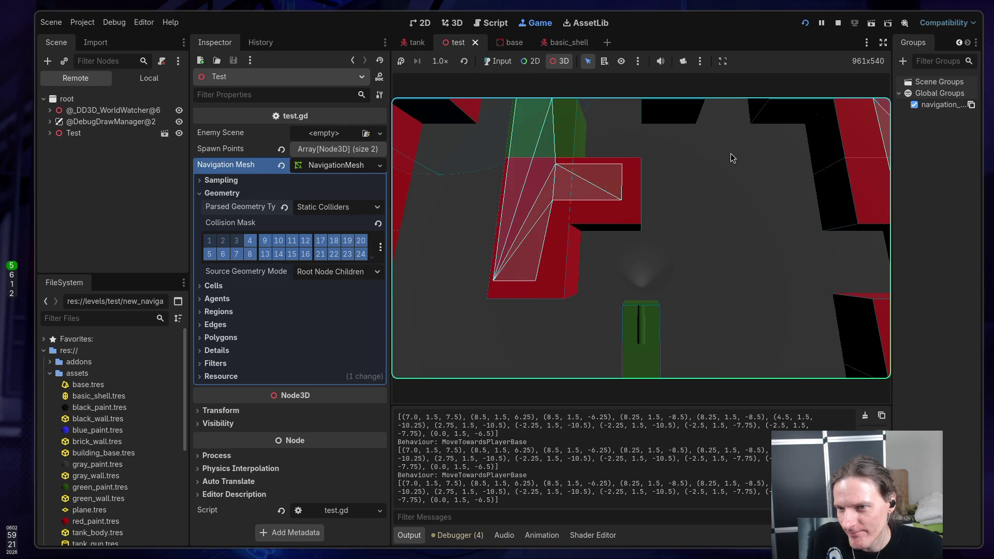
click(841, 23)
Test the navmesh with Collision Mask layer 3 added, then with layer 4 removed, running each variant
click(233, 241)
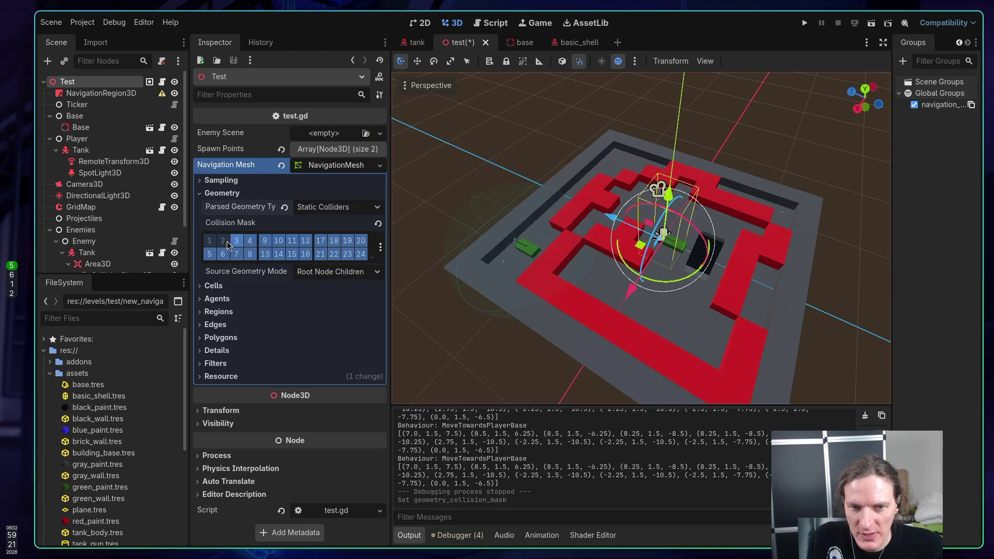
key(ctrl+s)
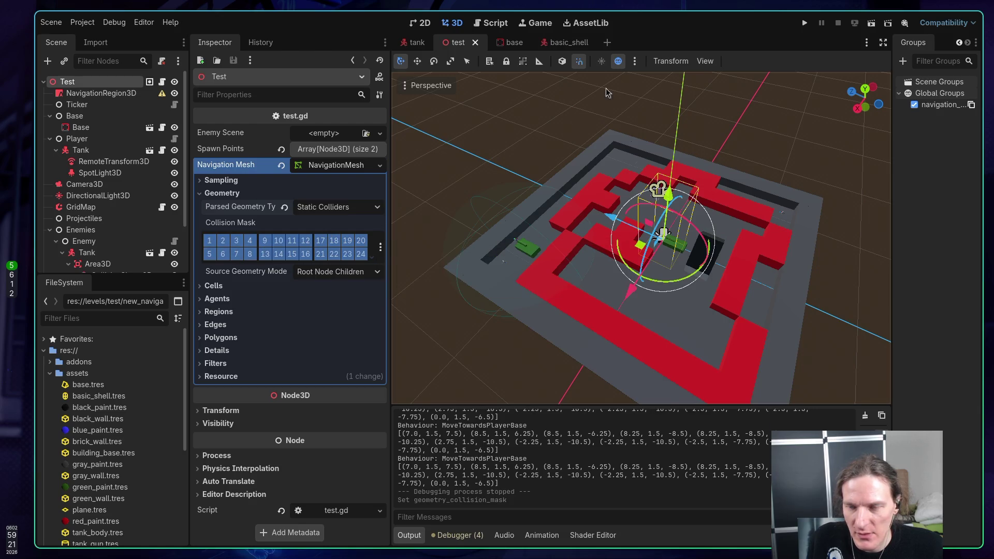
click(804, 23)
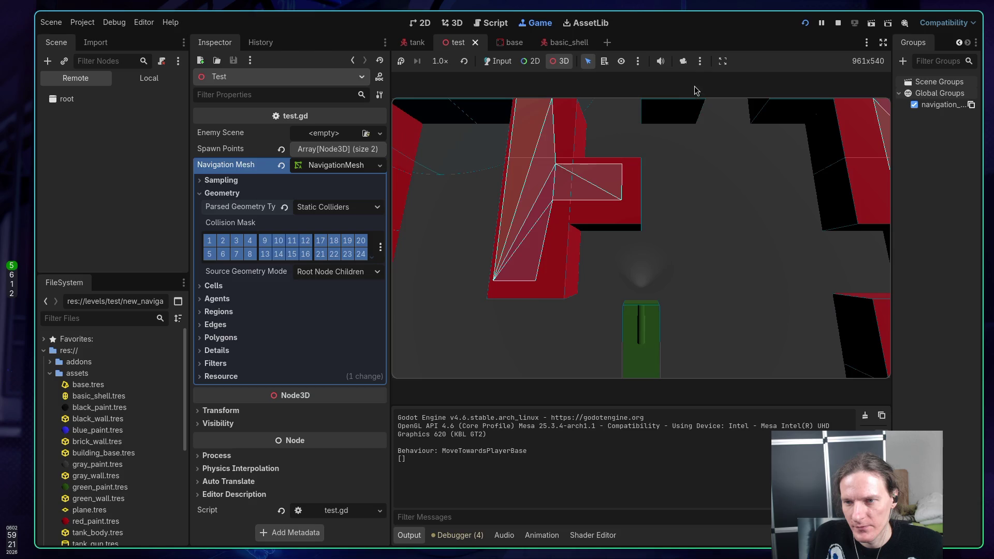
click(838, 22)
click(249, 240)
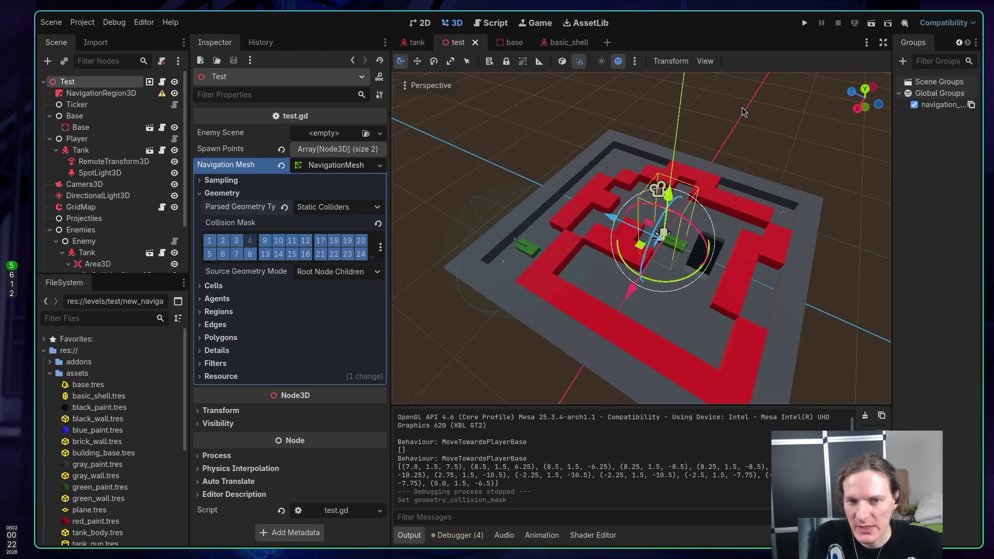
click(804, 23)
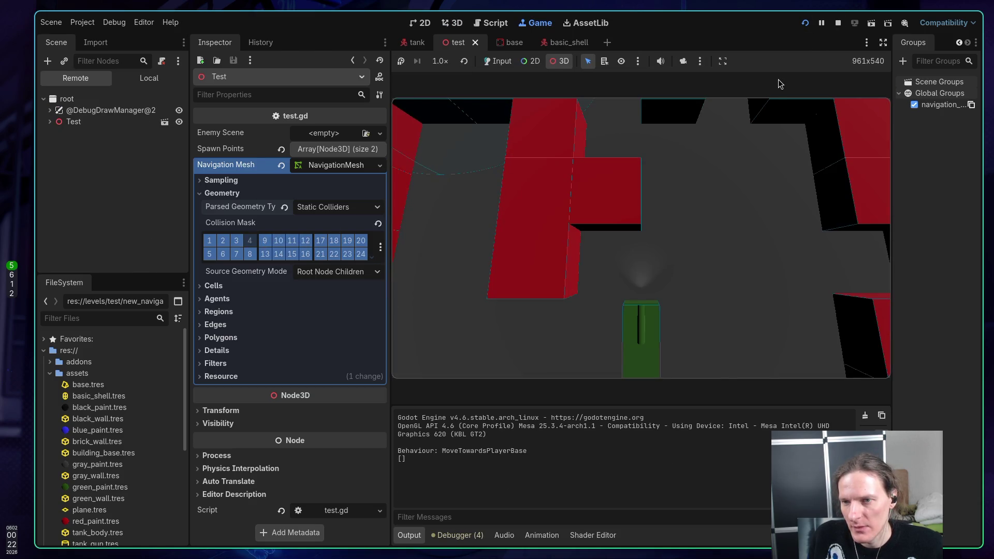
key(F8)
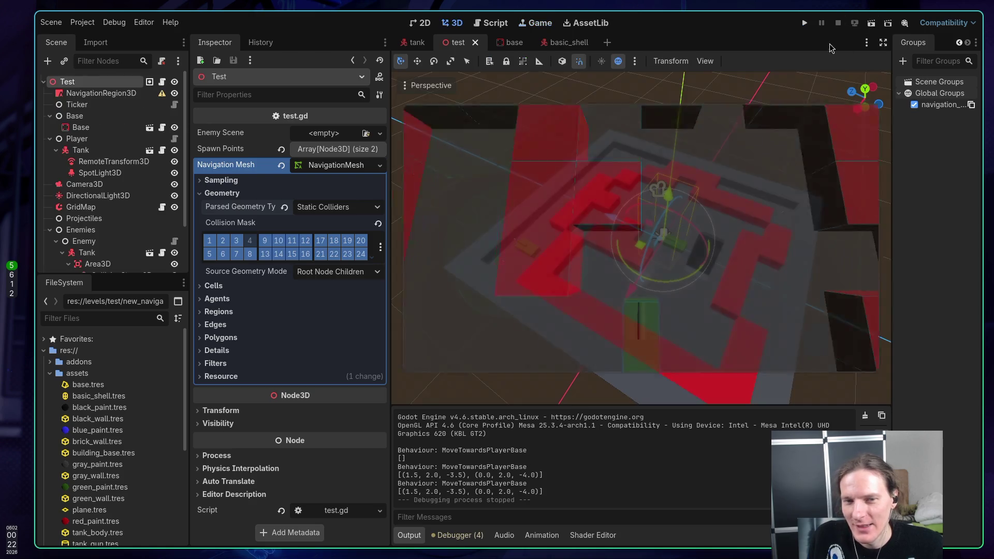
Re-enable Collision Mask layer 4, set Parsed Geometry Type back to Both, and save the scene
click(250, 240)
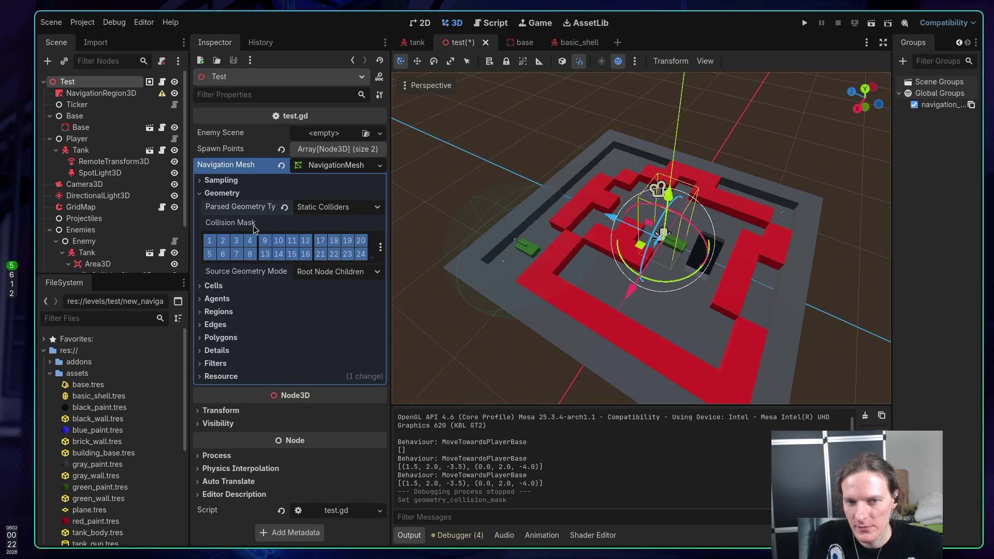
key(ctrl+s)
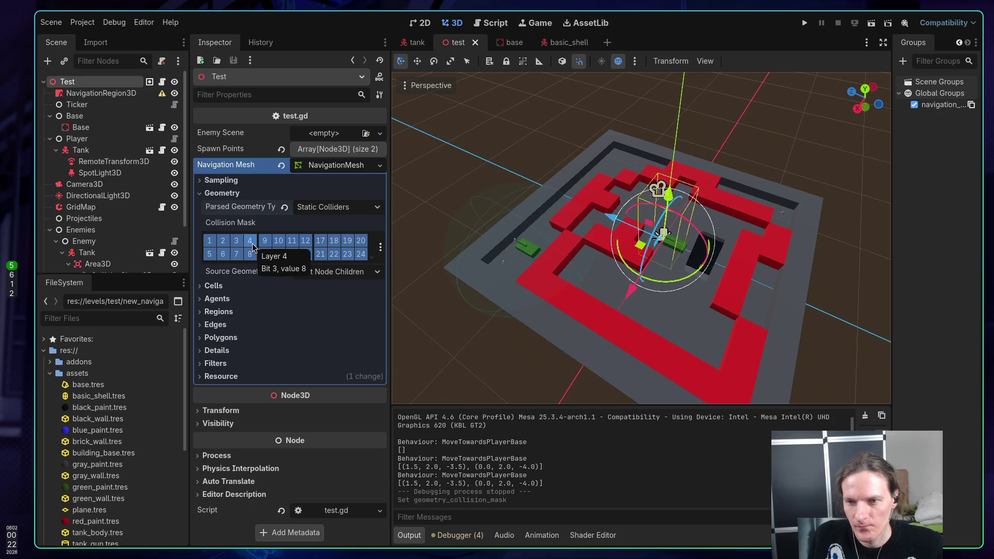
click(285, 207)
key(ctrl+s)
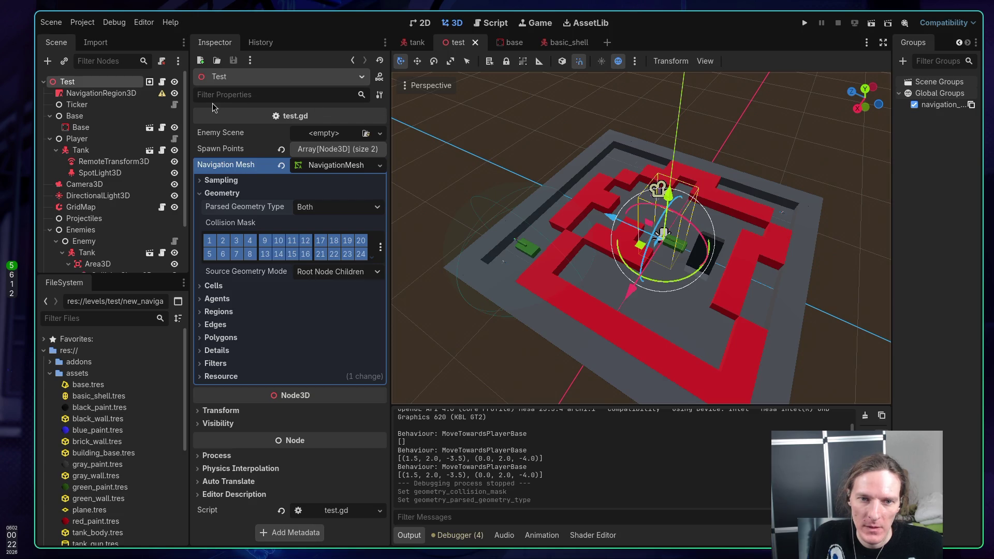
key(super+1)
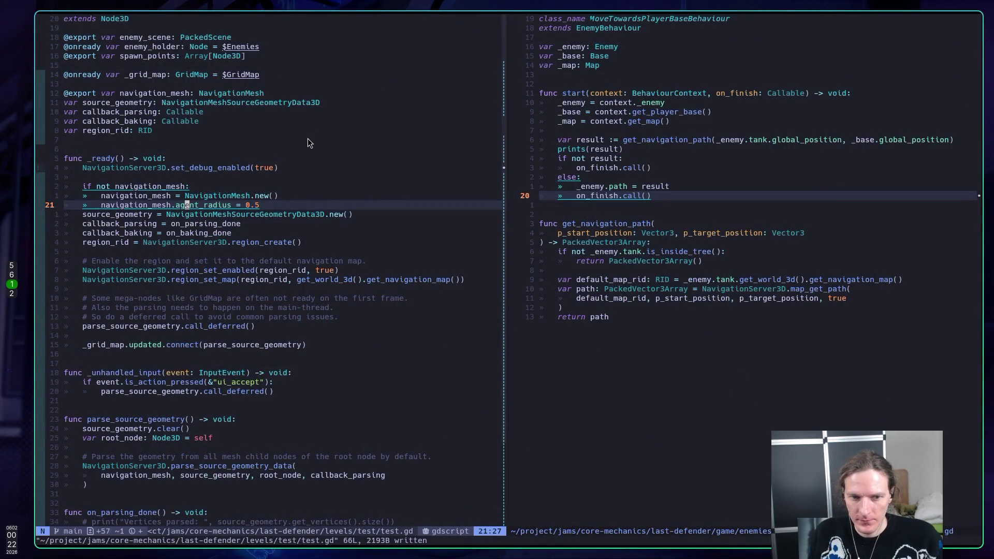
Go to test.gd's parse_source_geometry_data call and show its NavigationServer3D hover documentation
key(1)
key(9)
key(j)
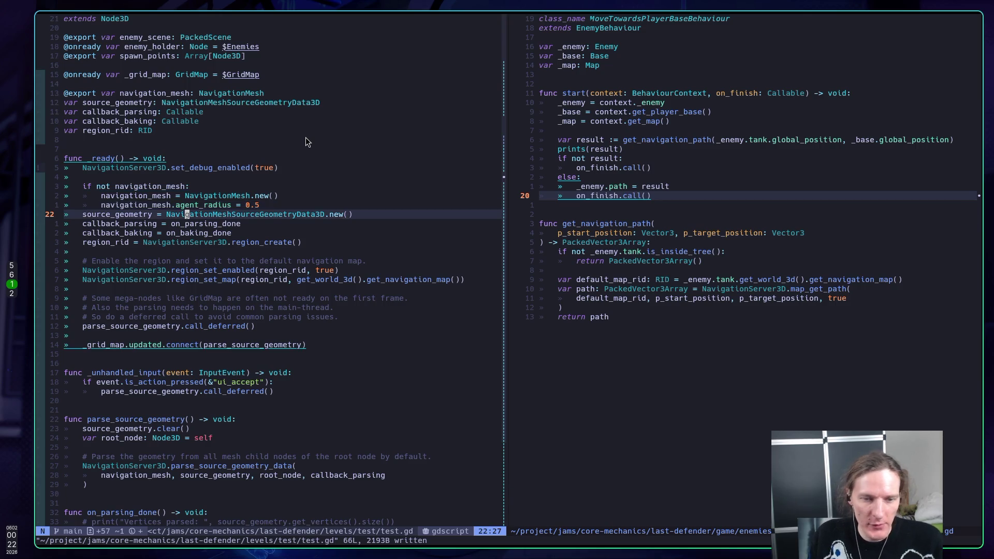
key(1)
key(8)
key(j)
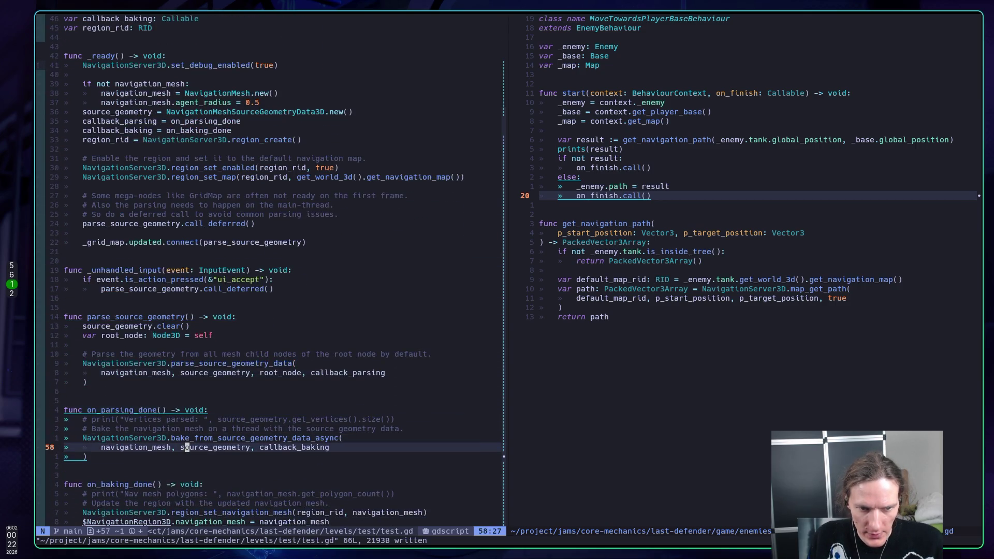
key(1)
key(2)
key(k)
key(j)
key(j)
key(j)
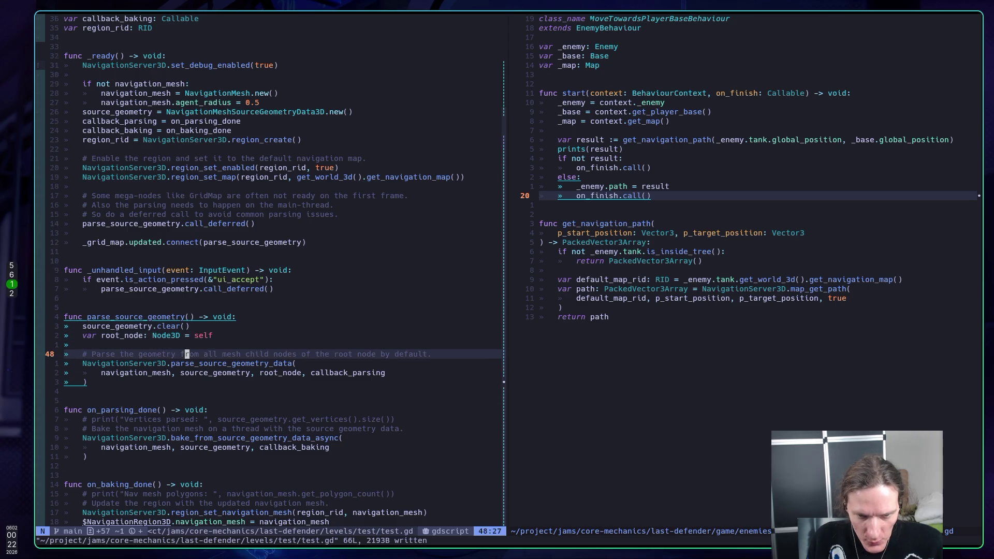
key(k)
key(K)
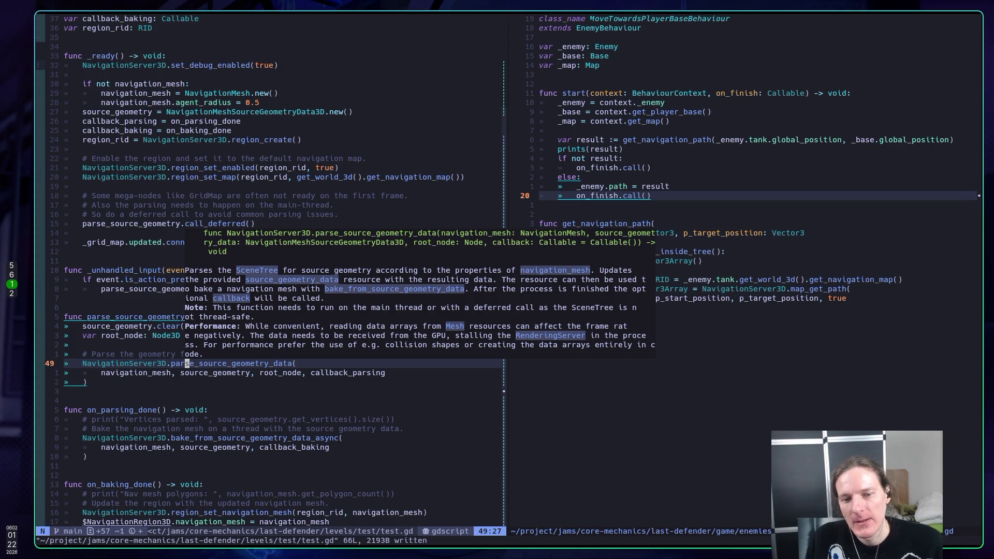
Turn off every Collision Mask layer on the navmesh, save, and test-run the level
click(610, 387)
key(super+5)
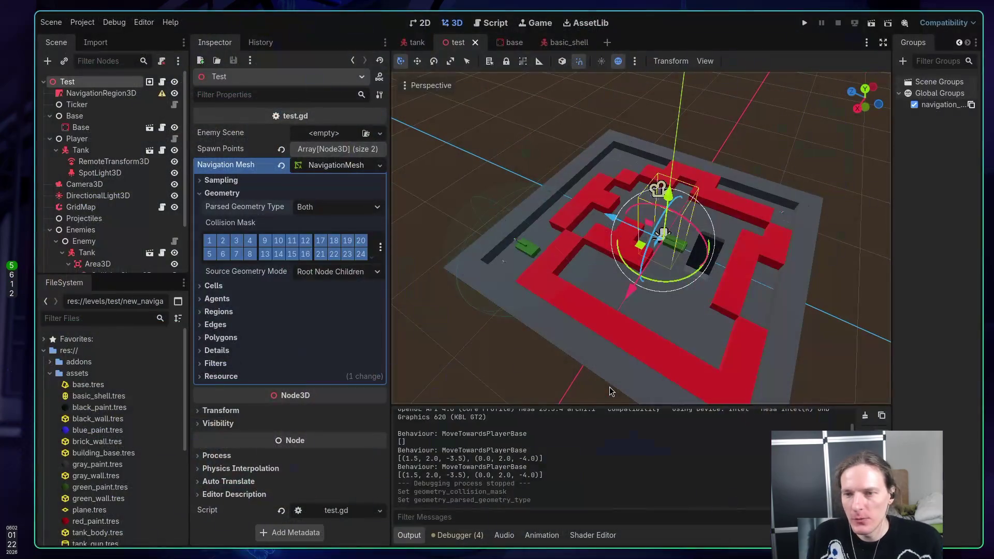
mouse_move(223, 242)
mouse_down()
mouse_move(367, 253)
mouse_move(211, 254)
mouse_up()
key(ctrl+s)
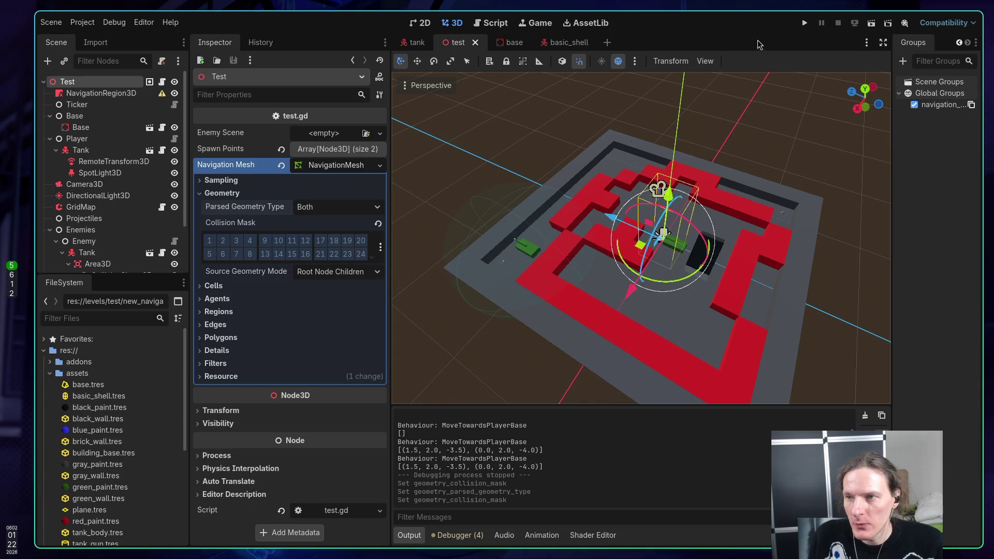
click(808, 23)
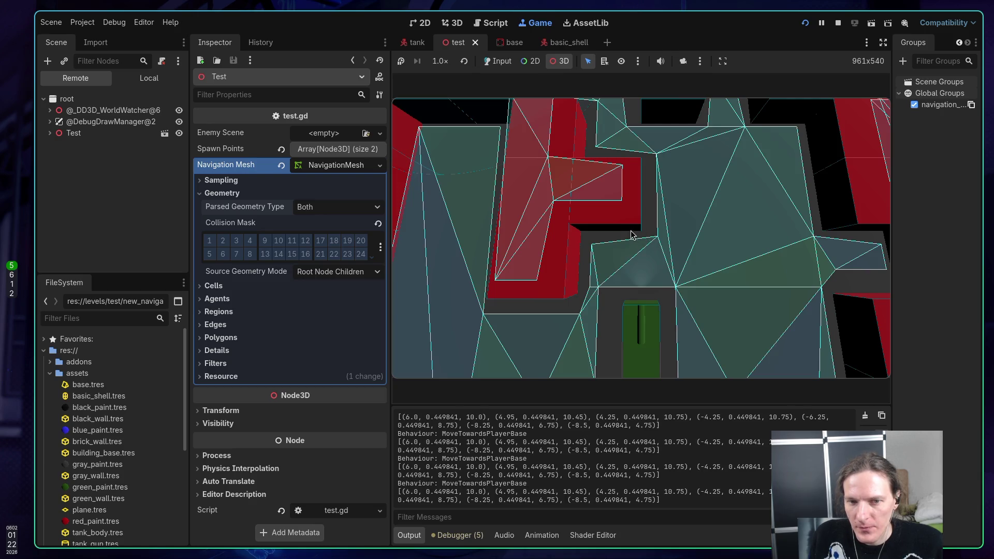
click(838, 23)
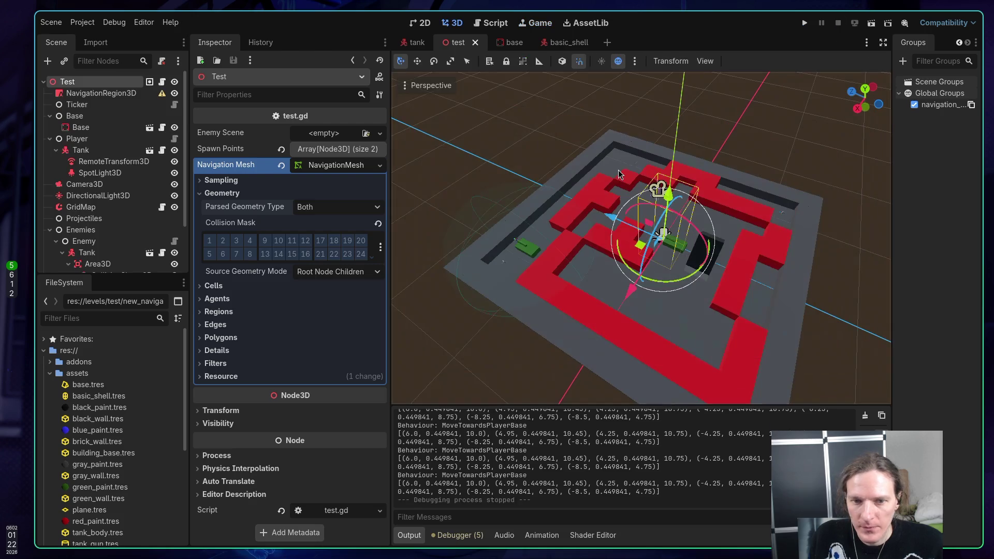
Set the source geometry mode to Group With Children, save, and test-run again
click(357, 274)
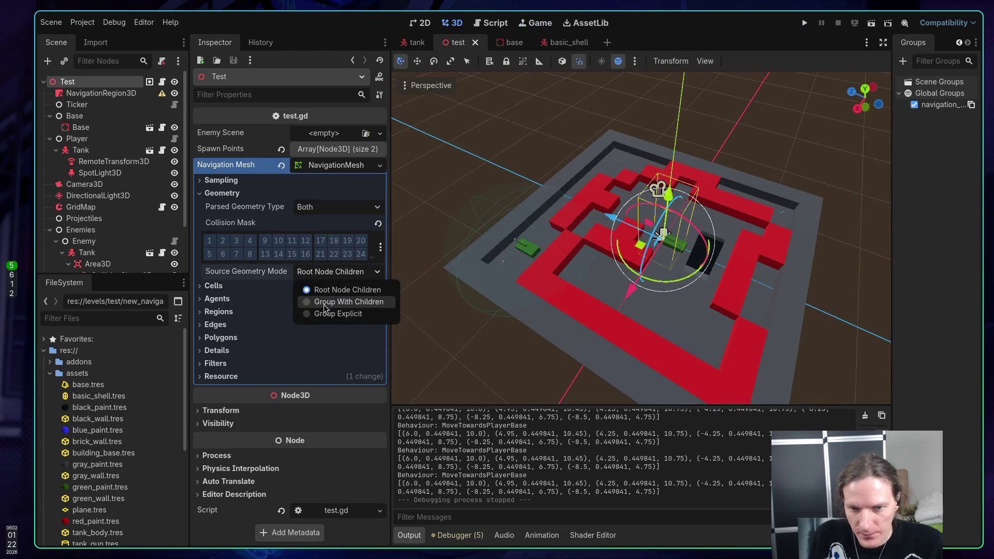
click(352, 302)
key(ctrl+s)
click(804, 24)
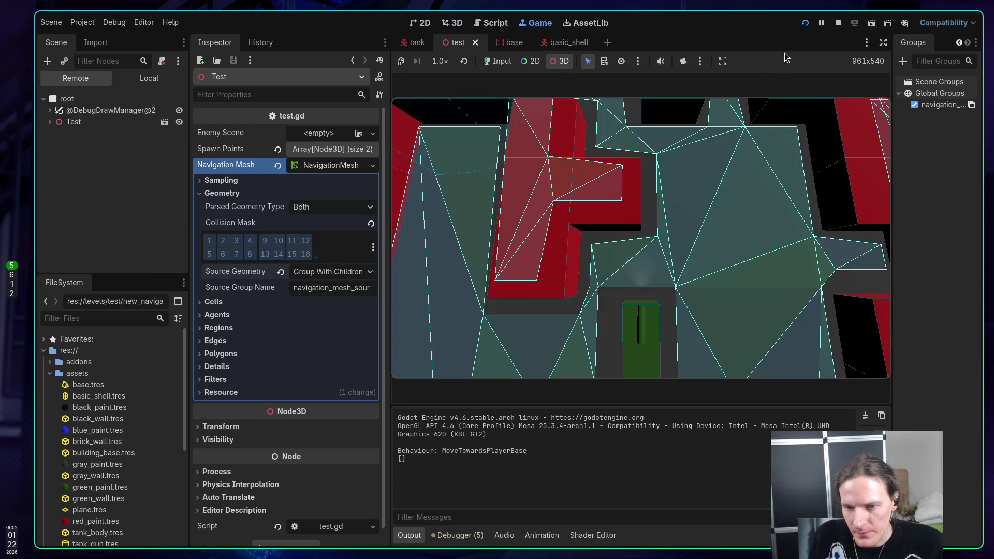
click(839, 23)
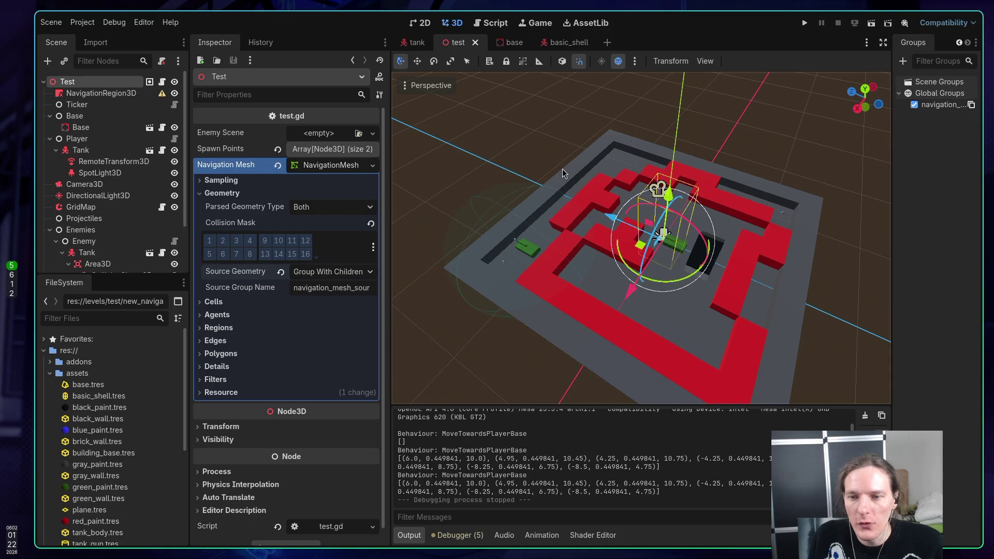
key(super+1)
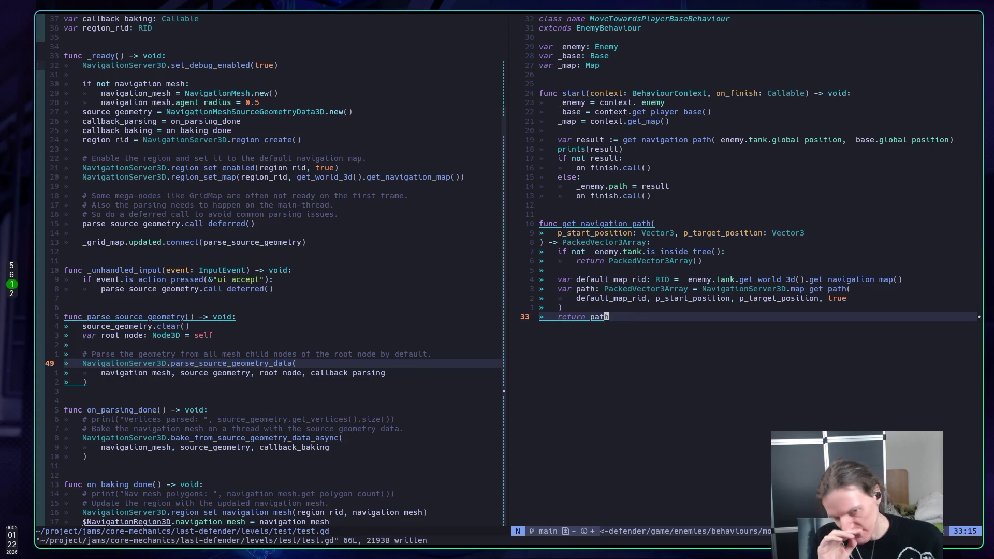
Move into the test.gd split and settle on the parse_source_geometry_data call
key(k)
key(ctrl+w)
key(h)
key(k)
key(k)
key(k)
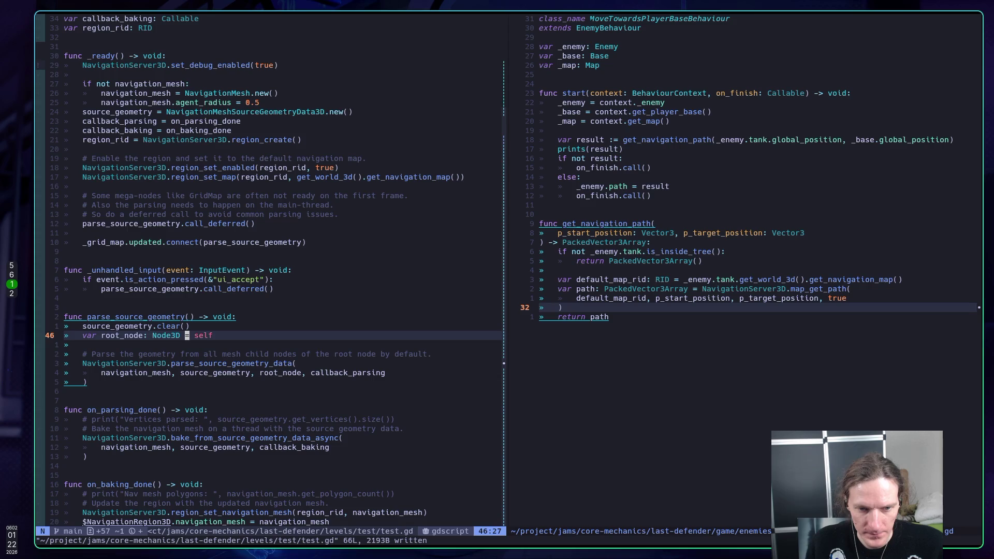
key(j)
key(j)
key(j)
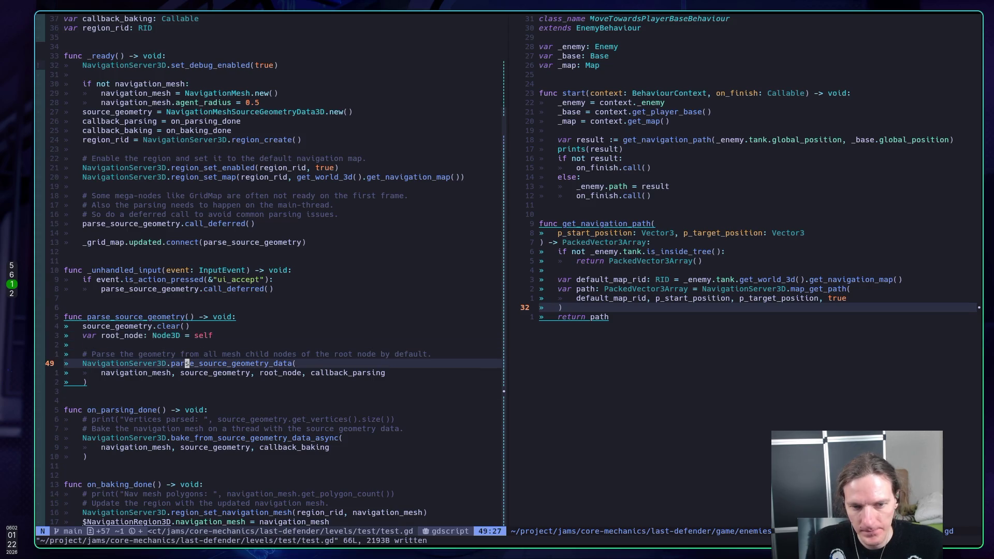
key(j)
key(k)
key(k)
key(j)
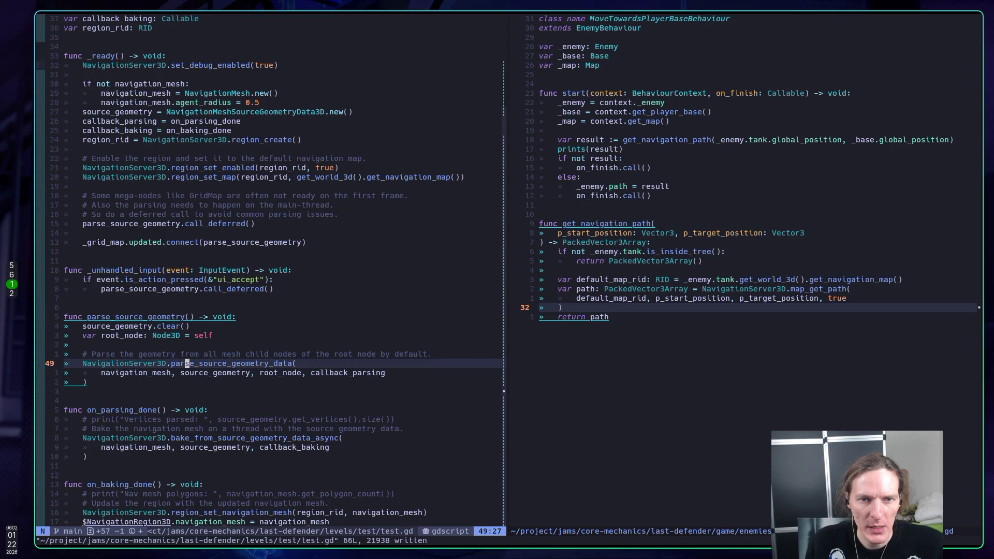
Show the documentation for NavigationMeshSourceGeometryData3D on the source geometry creation line
key(k)
key(k)
key(k)
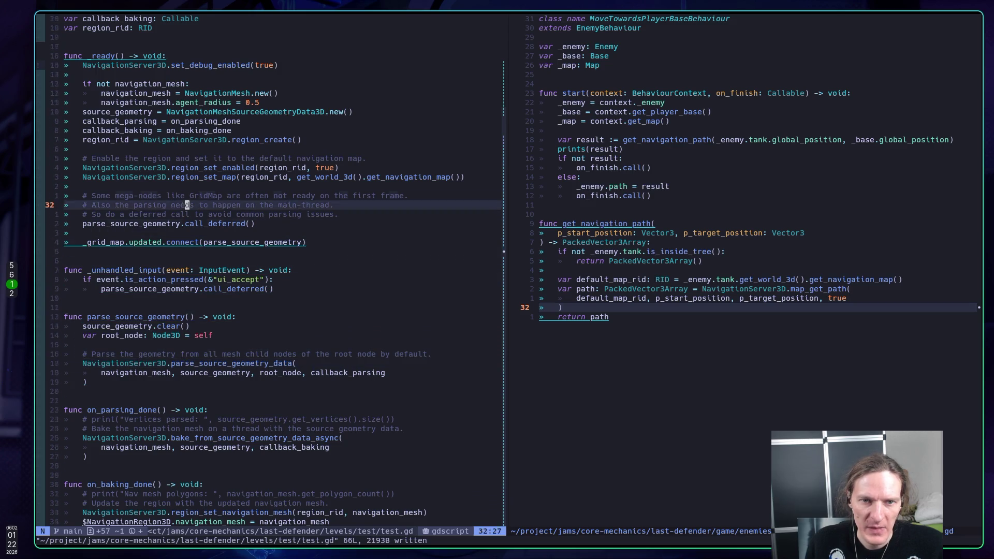
key(k)
key(shift+k)
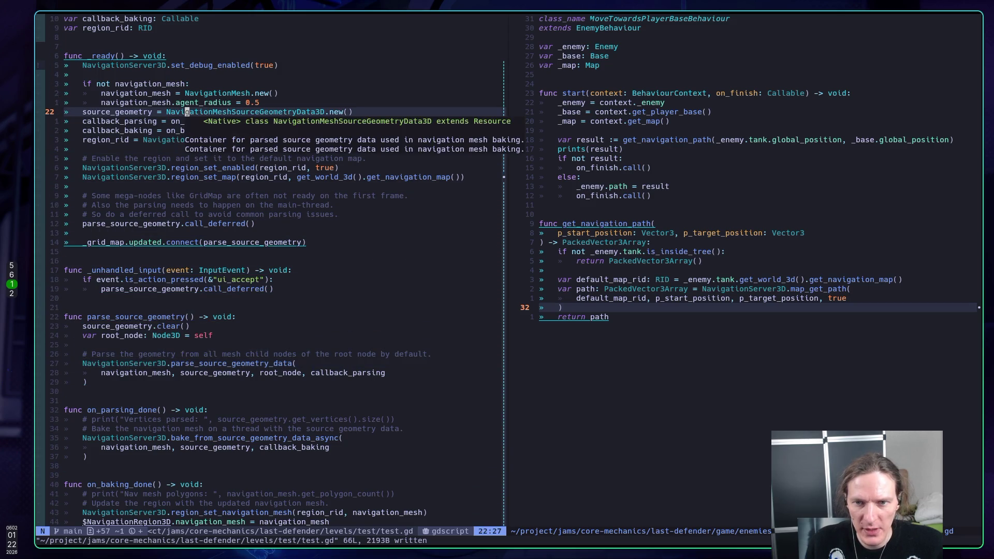
key(j)
key(j)
key(j)
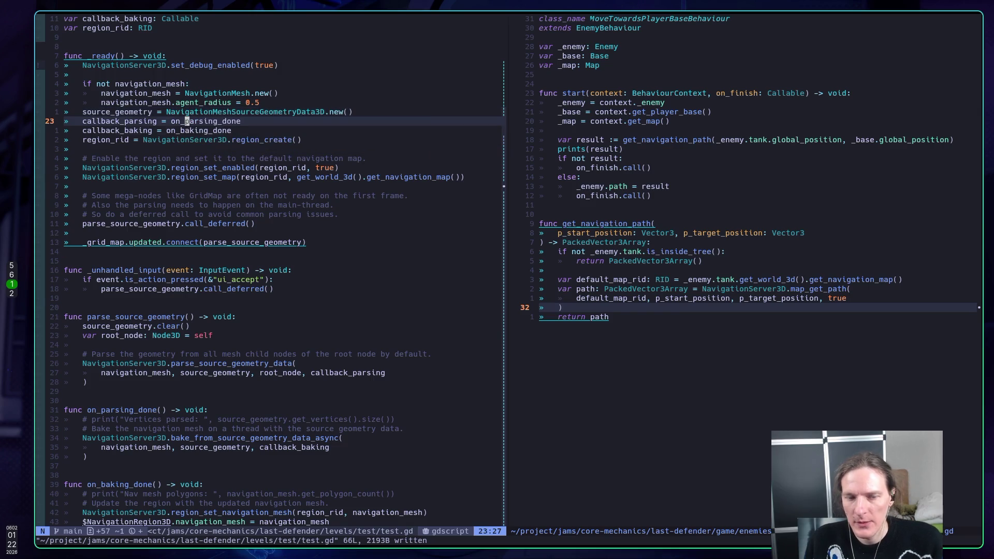
key(super+2)
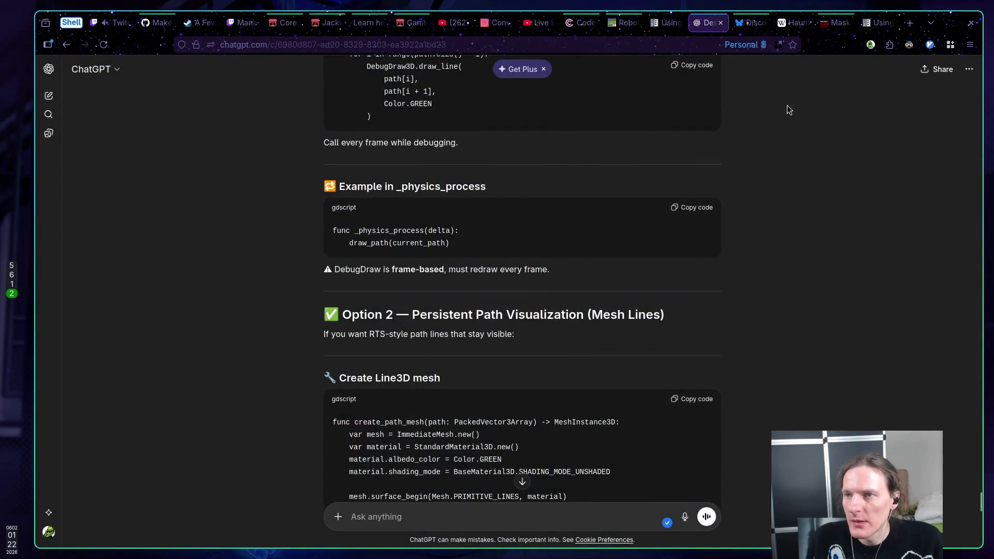
Scroll to the end of ChatGPT's reply and select the parse_source_geometry function in test.gd
key(alt+Tab)
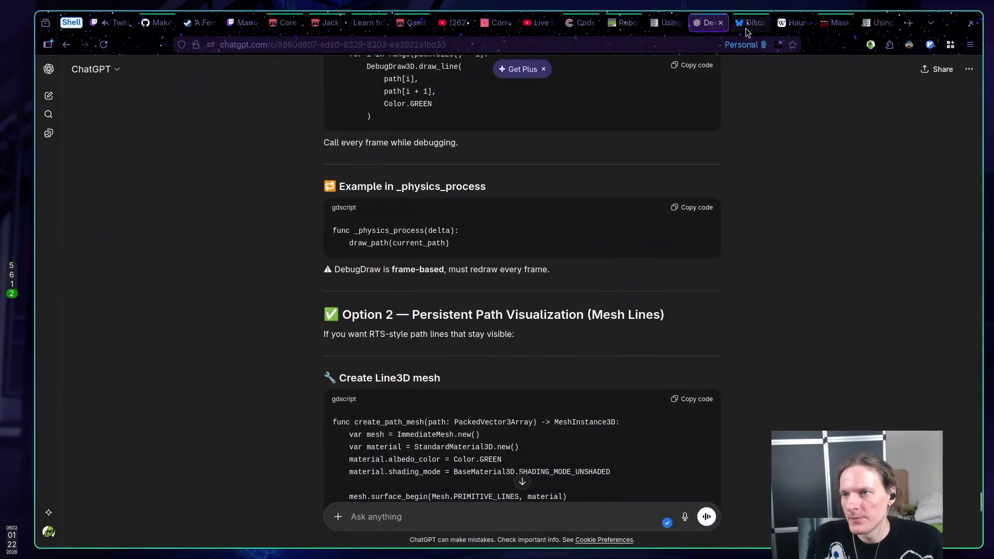
scroll(607, 355, down, 15)
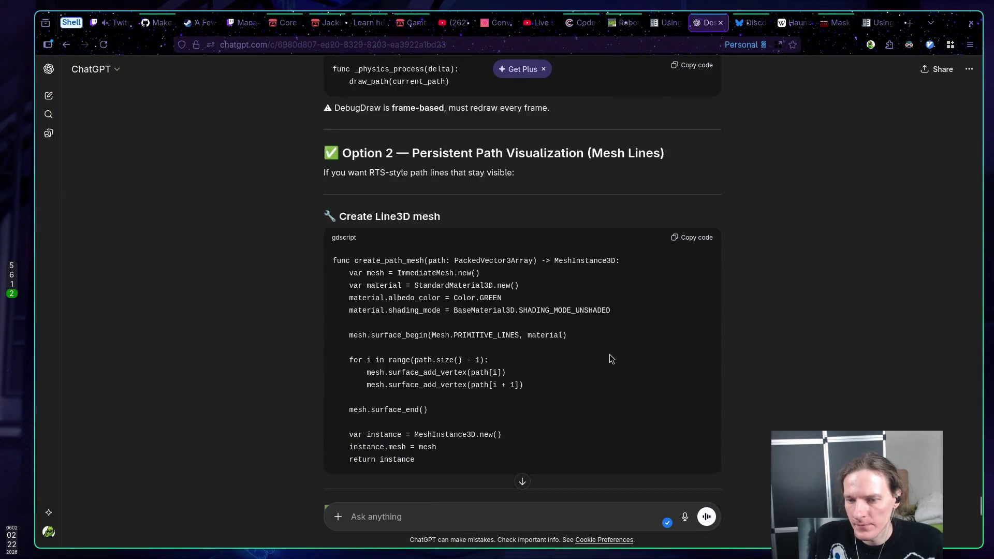
click(533, 516)
text(My Na)
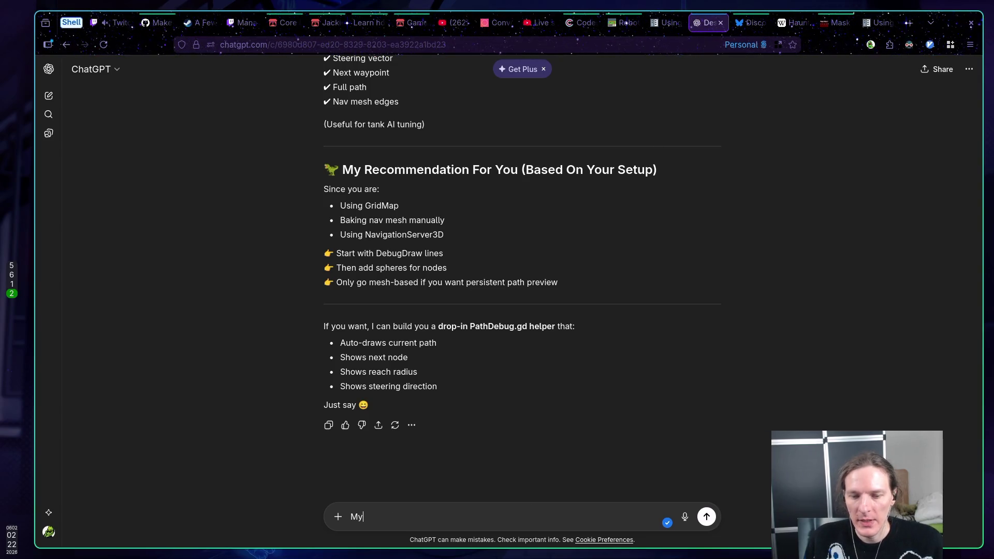
key(BackSpace)
key(BackSpace)
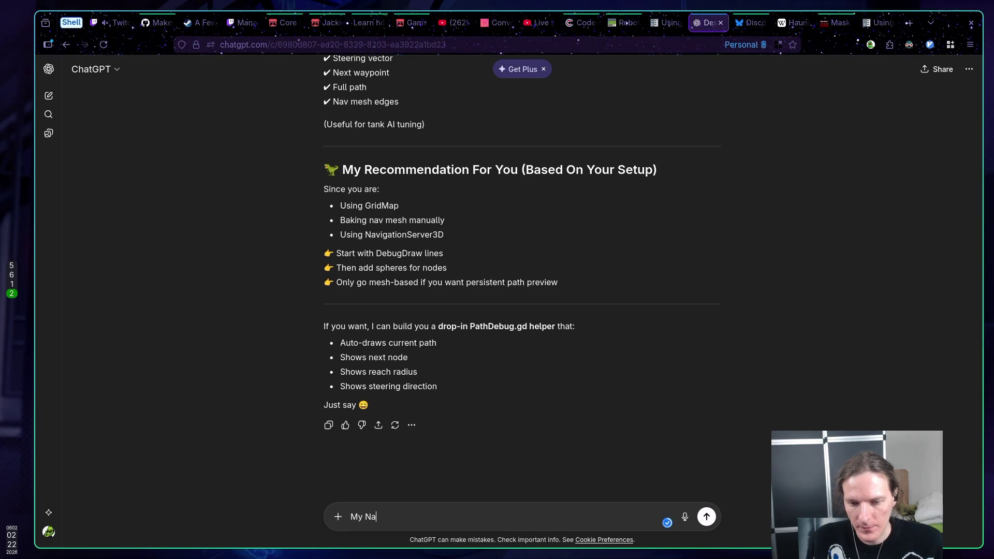
key(super+1)
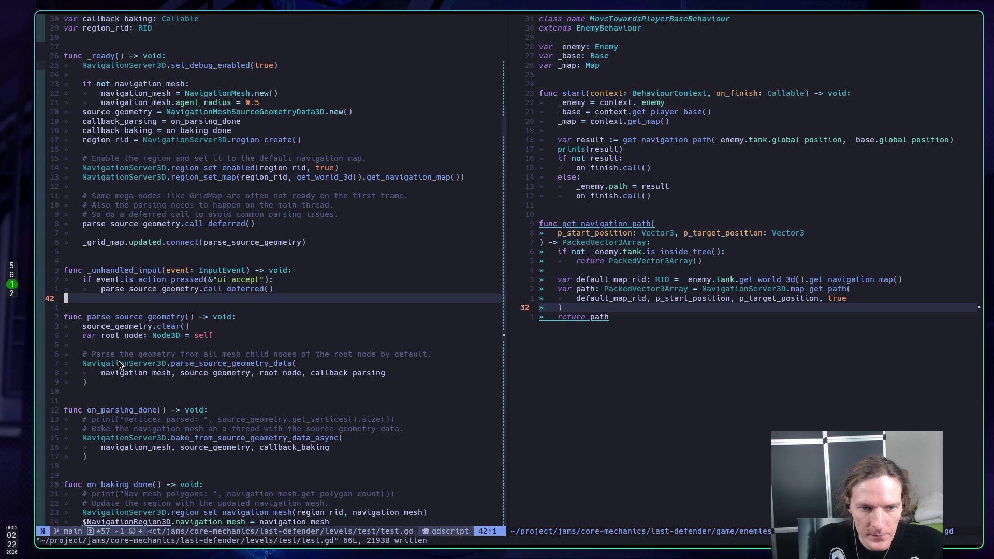
mouse_move(92, 386)
mouse_down()
mouse_move(83, 334)
mouse_move(67, 321)
mouse_up()
key(ctrl+c)
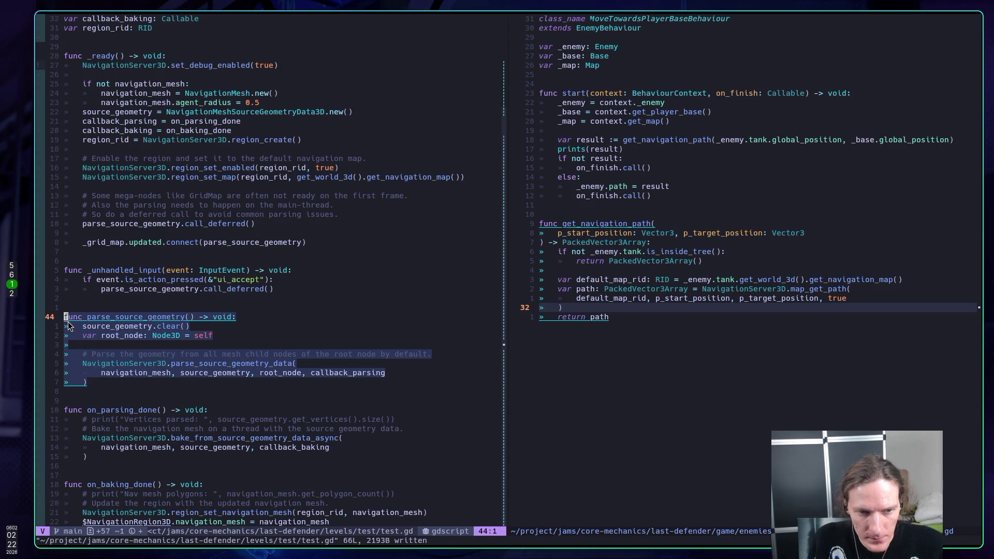
key(super+2)
key(BackSpace)
key(BackSpace)
key(BackSpace)
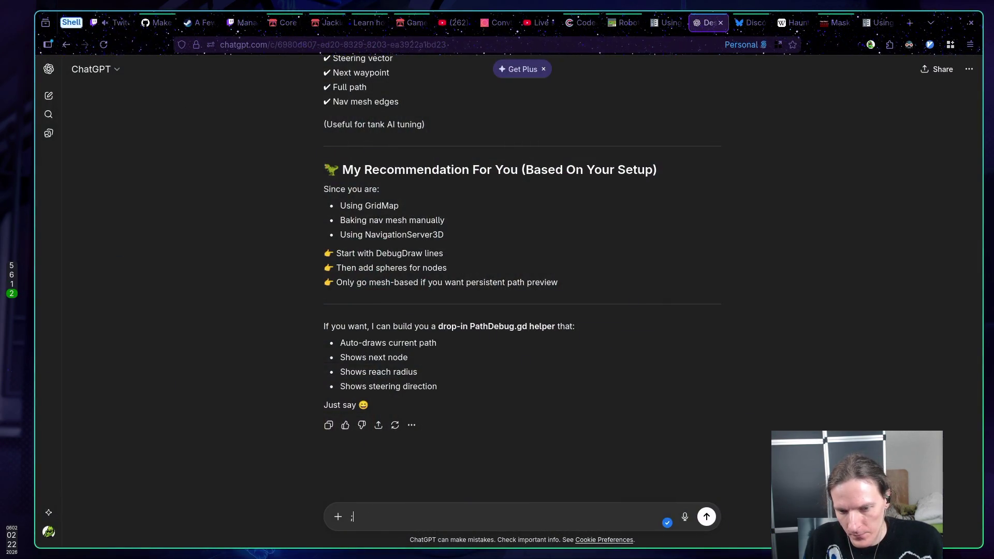
Copy the selected function and paste it into the message box with blank lines below
text(;)
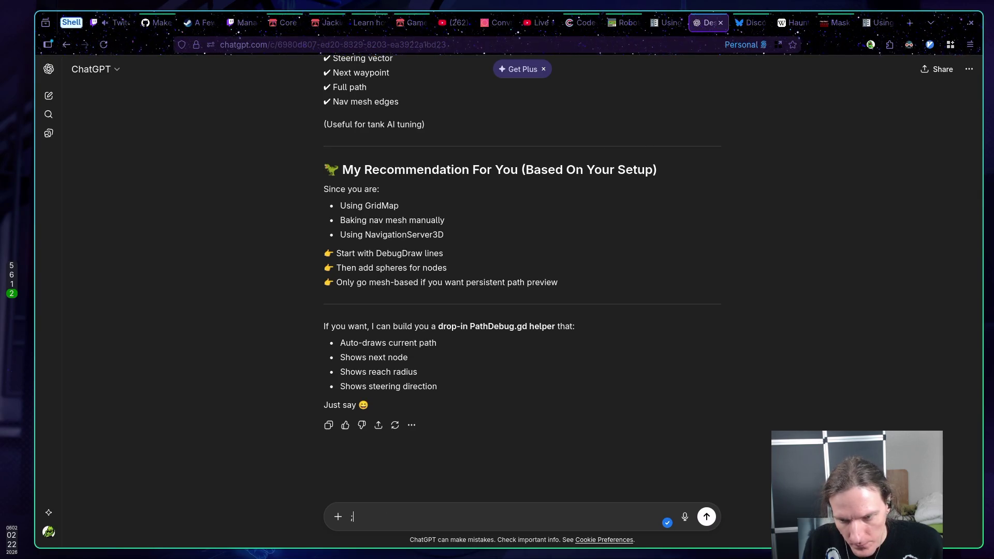
key(BackSpace)
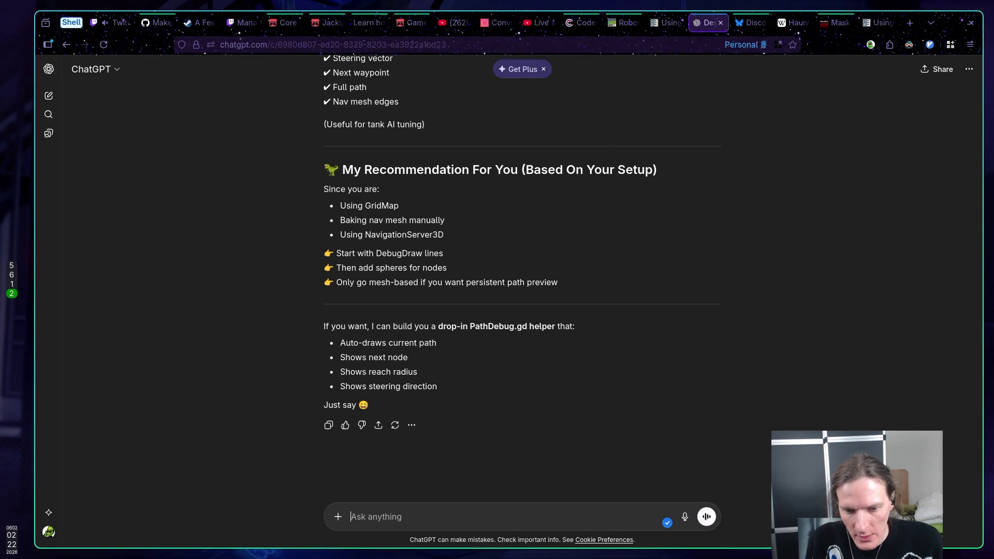
key(super+1)
key(y)
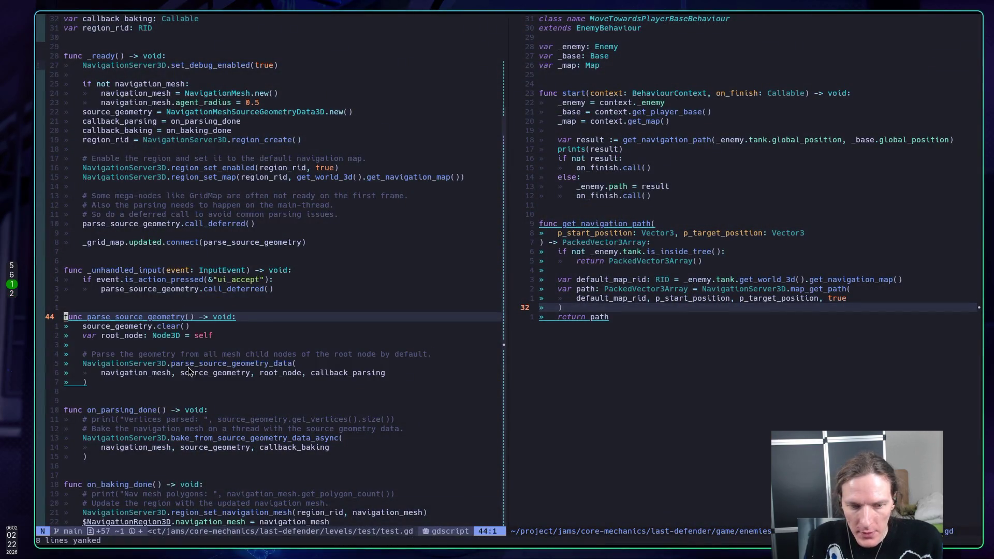
key(super+2)
key(ctrl+v)
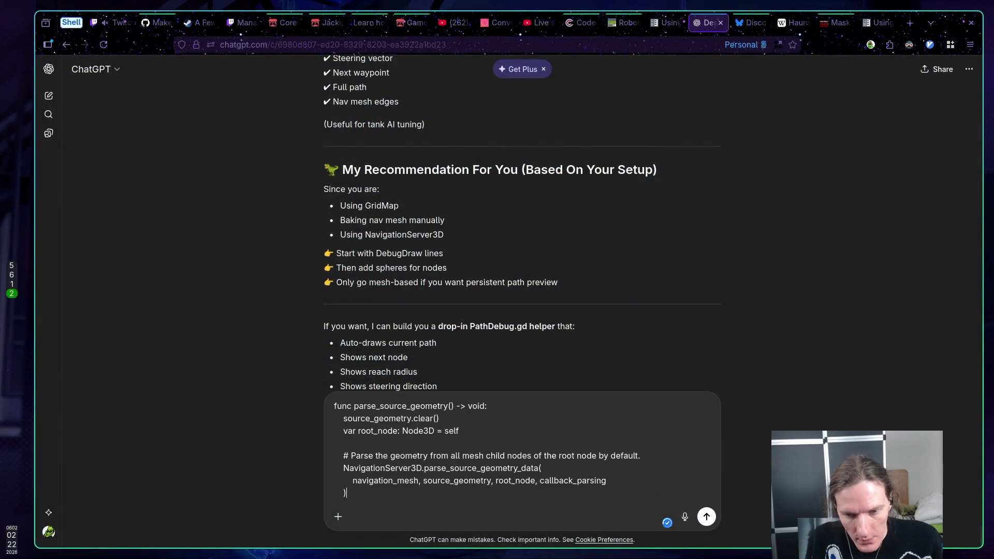
key(shift+Return)
key(shift+Return)
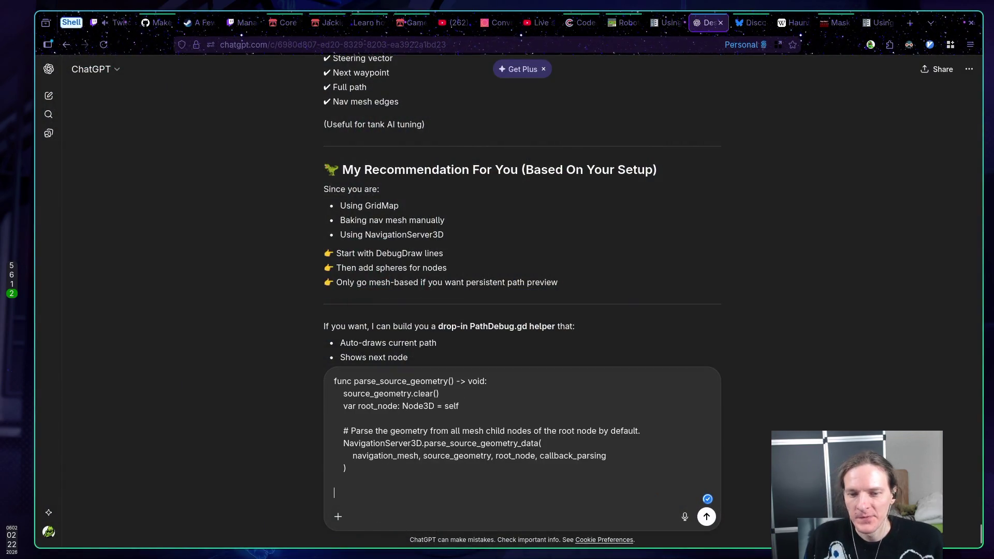
Send a question noting source_geometry includes enemies, the tank and projectiles, which shouldn't affect pathfinding
text(here source_geo)
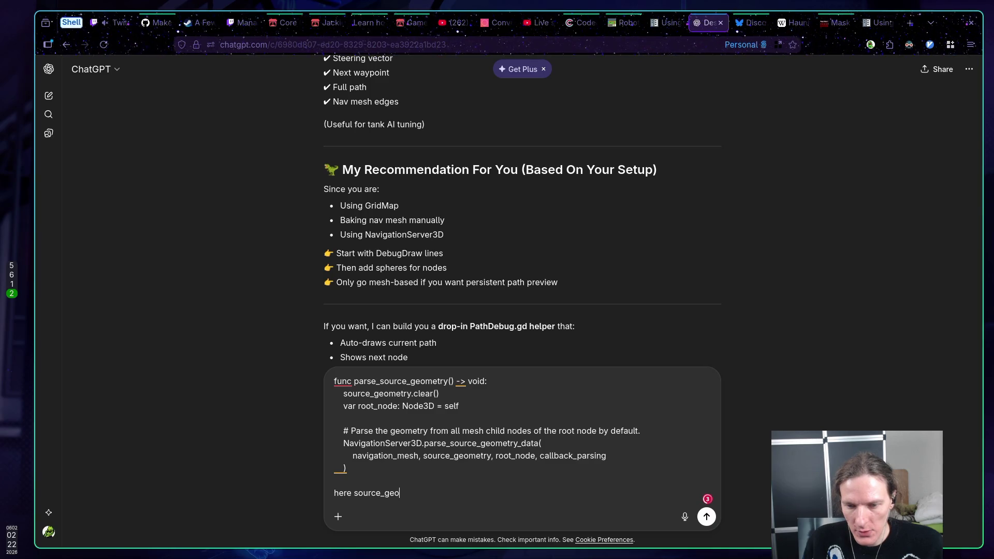
text(metry ins)
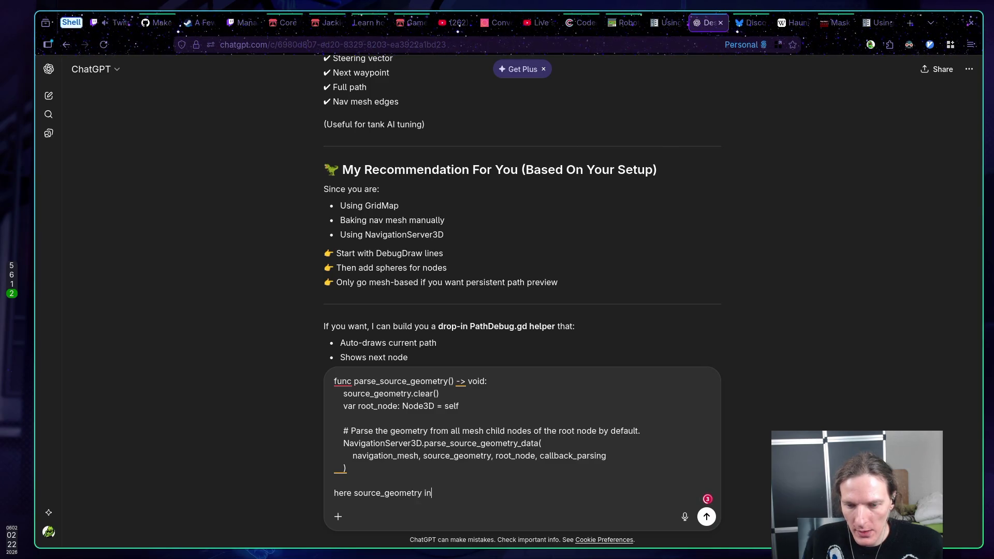
text(cludes )
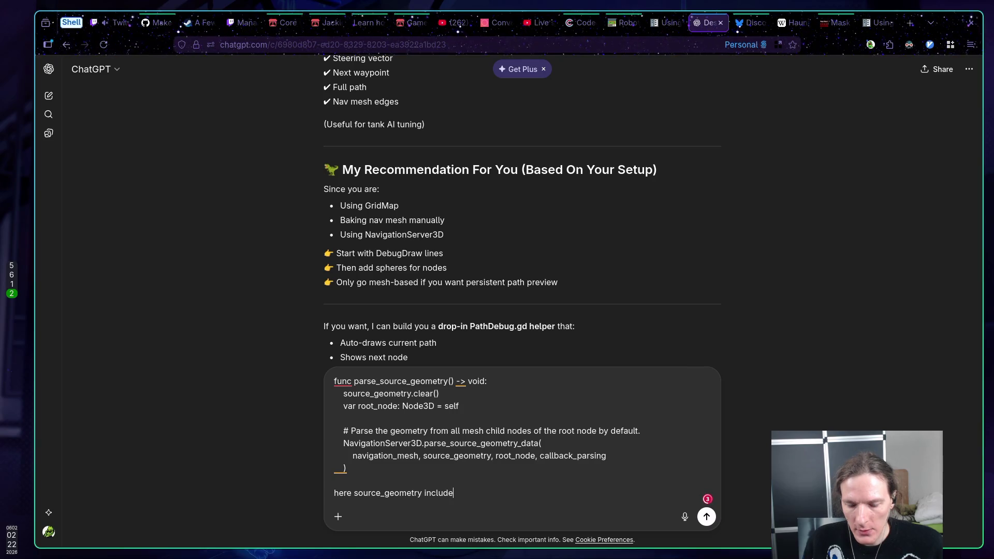
text(Enemies, )
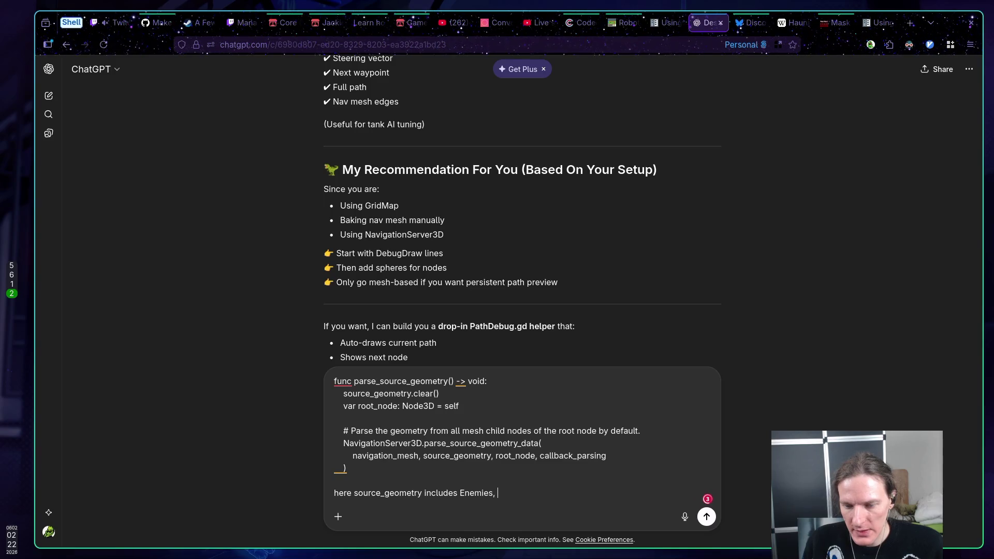
text(my)
key(BackSpace)
key(BackSpace)
text(my own tank and )
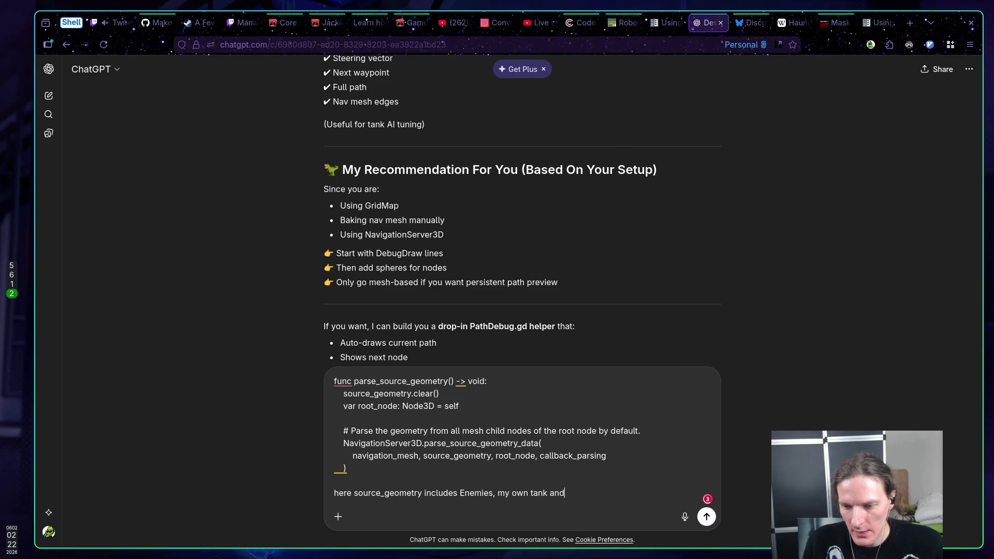
text(projecti)
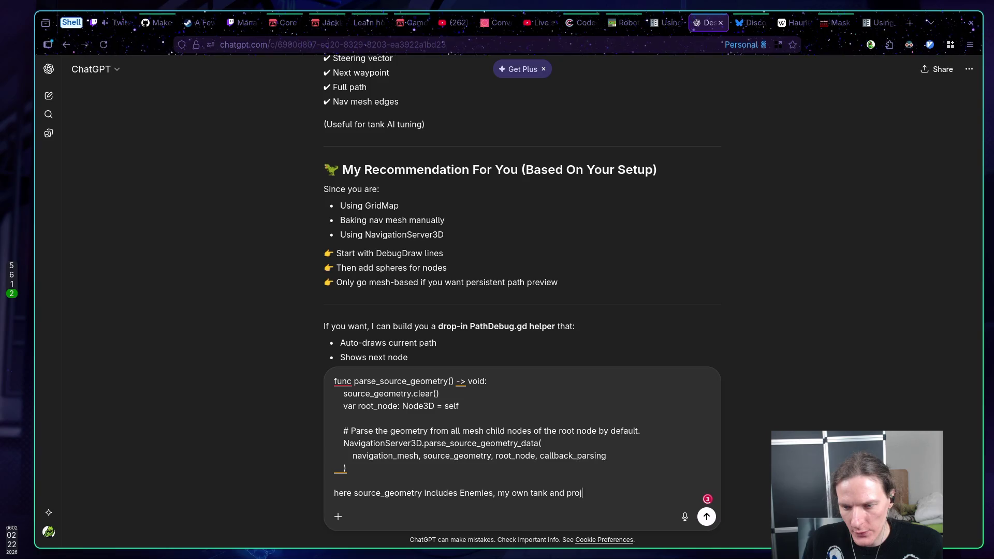
text(les which )
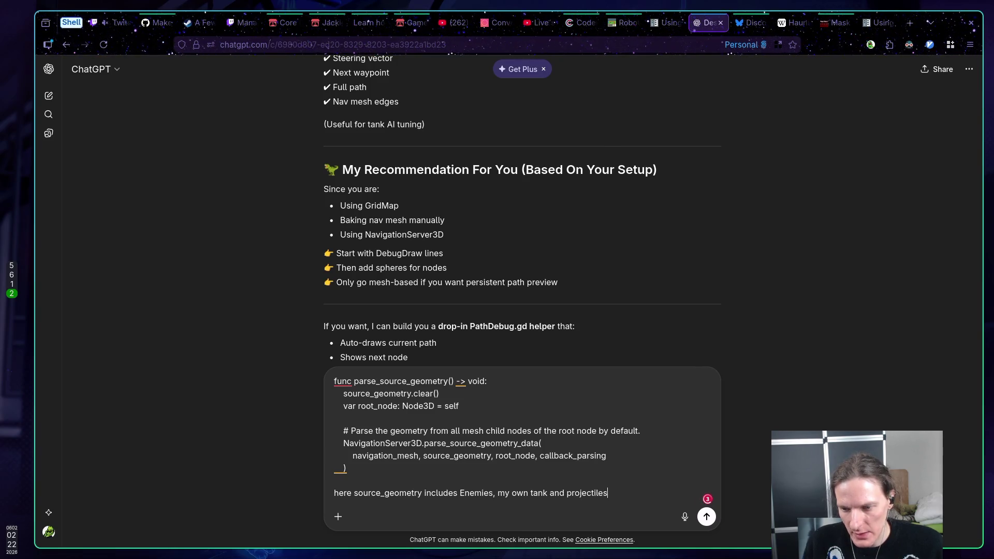
text(should )
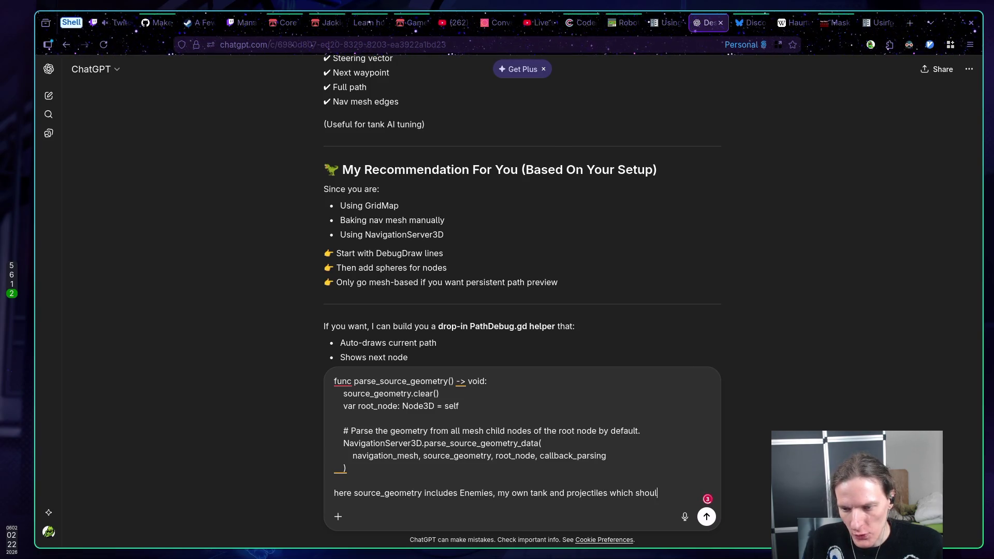
text(not impact)
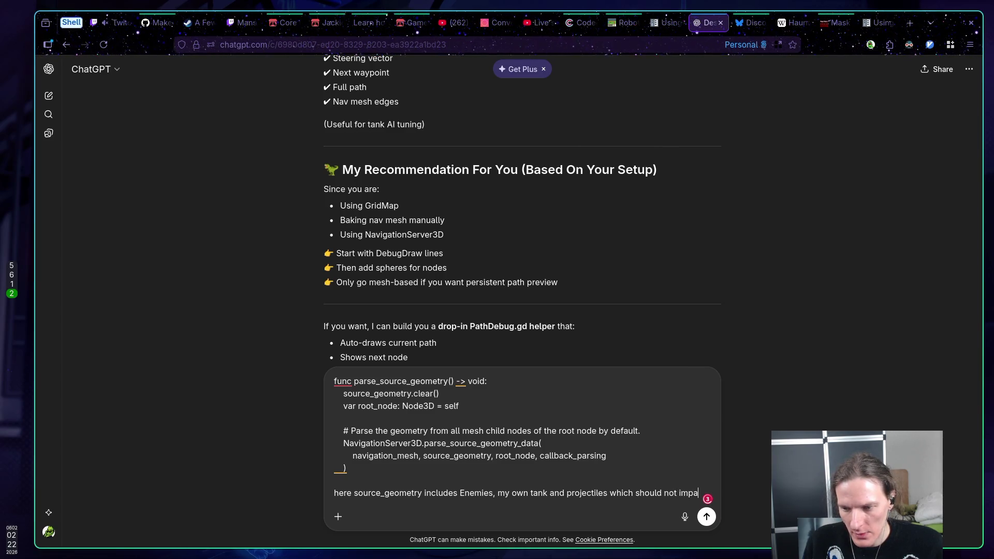
text( any path)
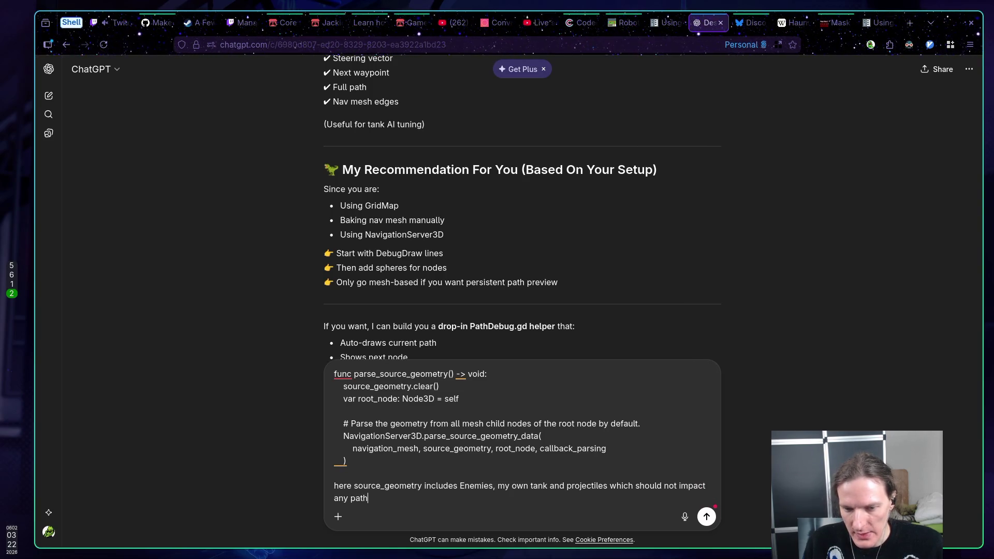
text(finding)
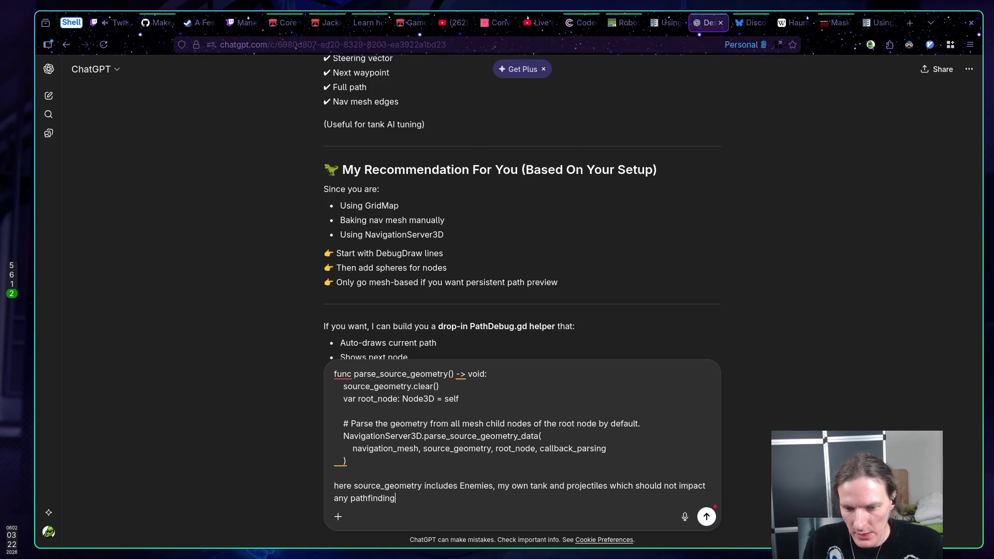
text(. How to ignore those?)
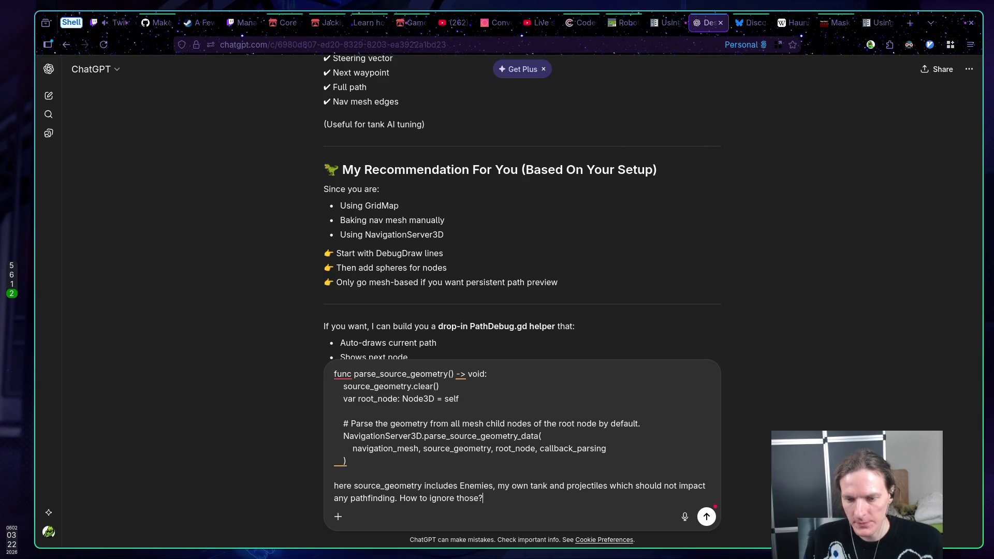
key(Return)
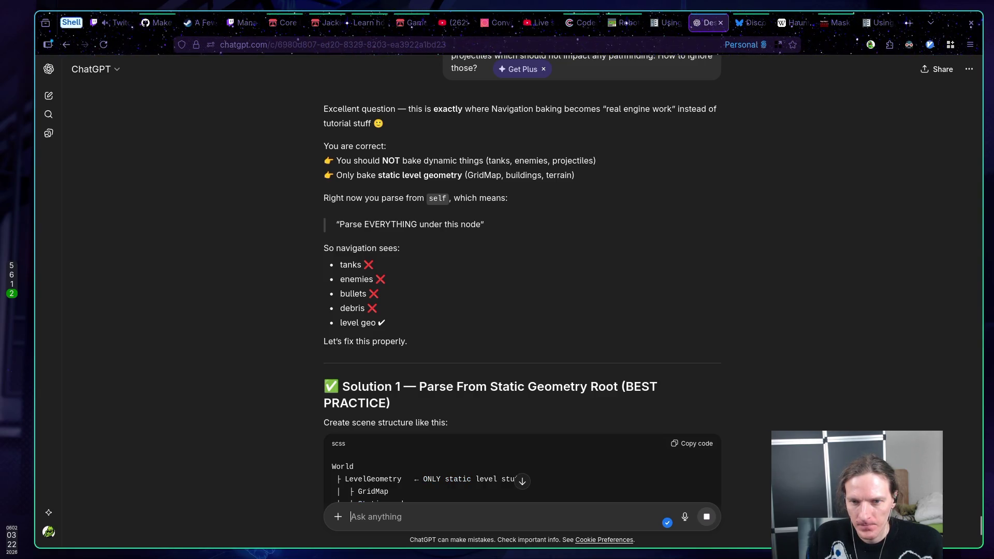
key(super+5)
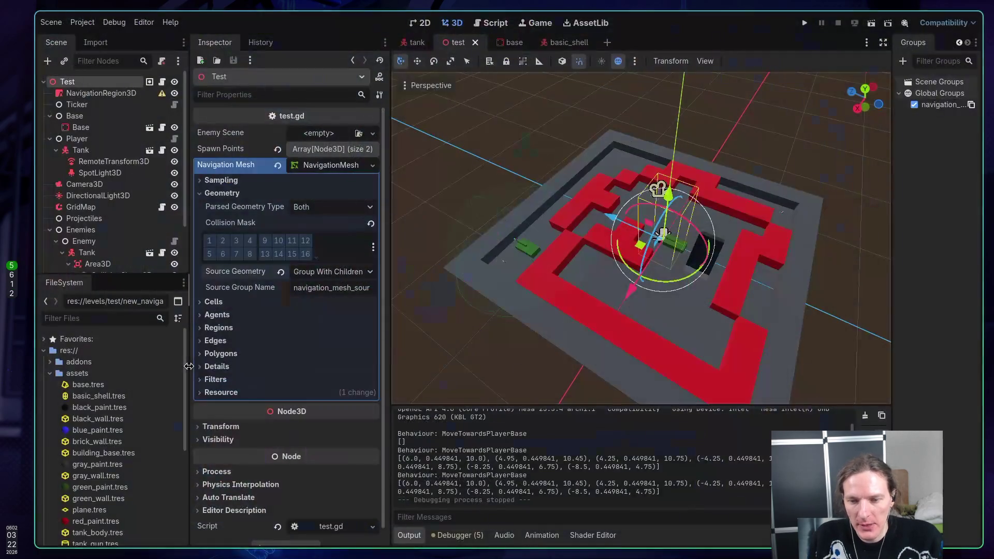
Set Parsed Geometry Type to Static Colliders and test-run the level
click(310, 209)
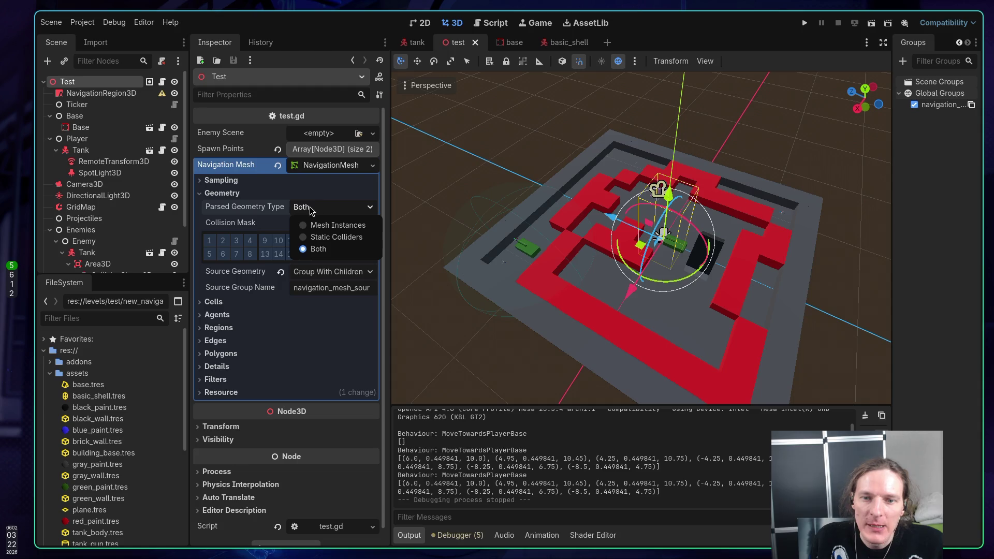
click(311, 238)
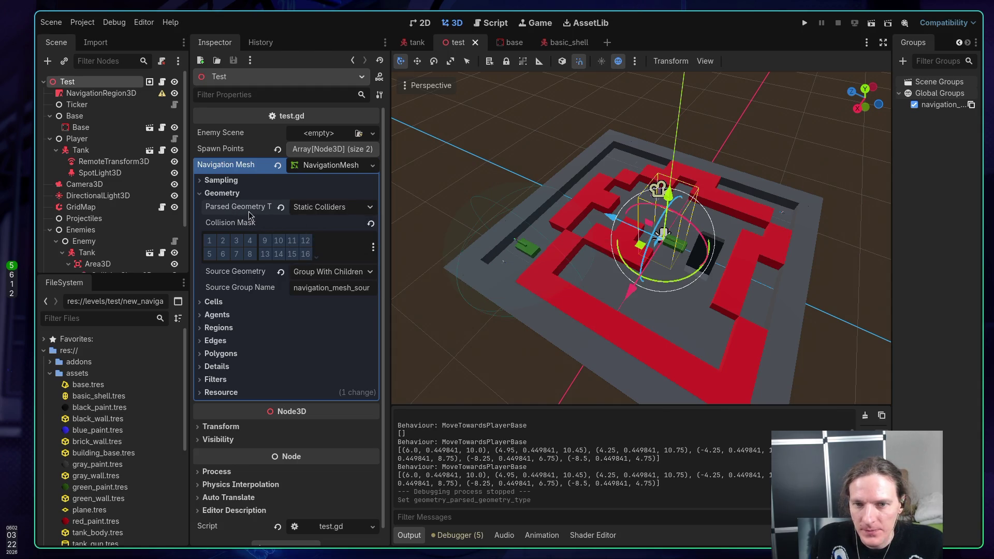
click(807, 23)
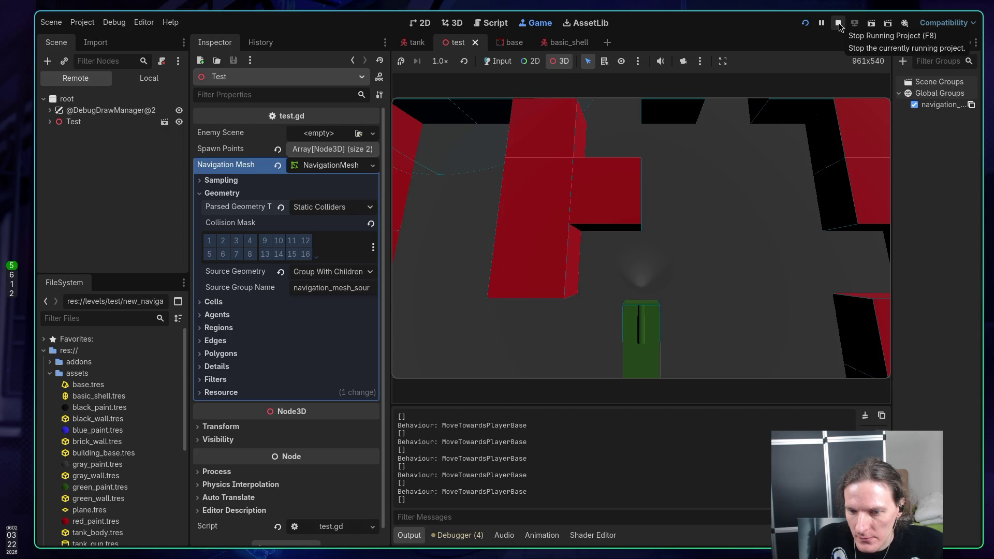
click(838, 22)
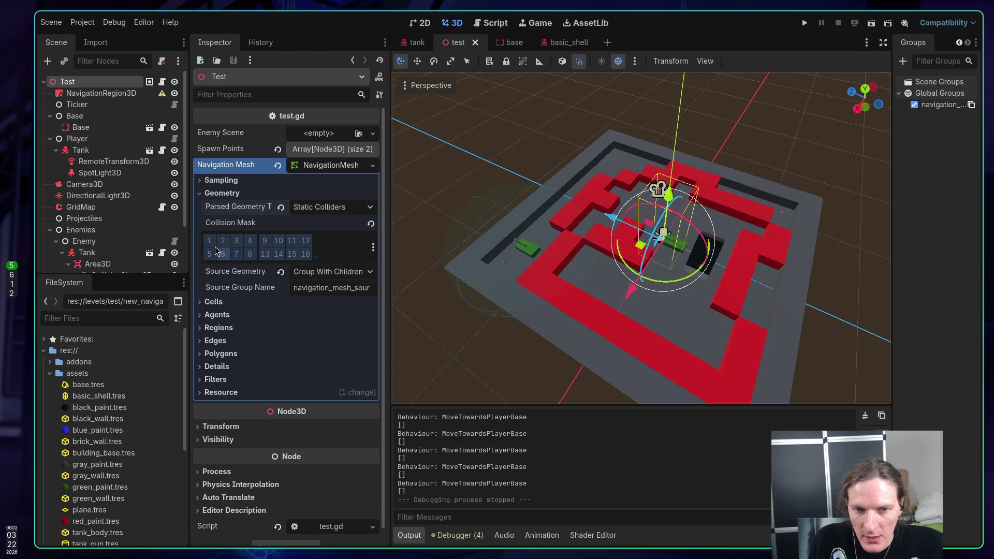
Add collision layer 4 to the geometry mask, test-run again, then select the GridMap node
click(250, 240)
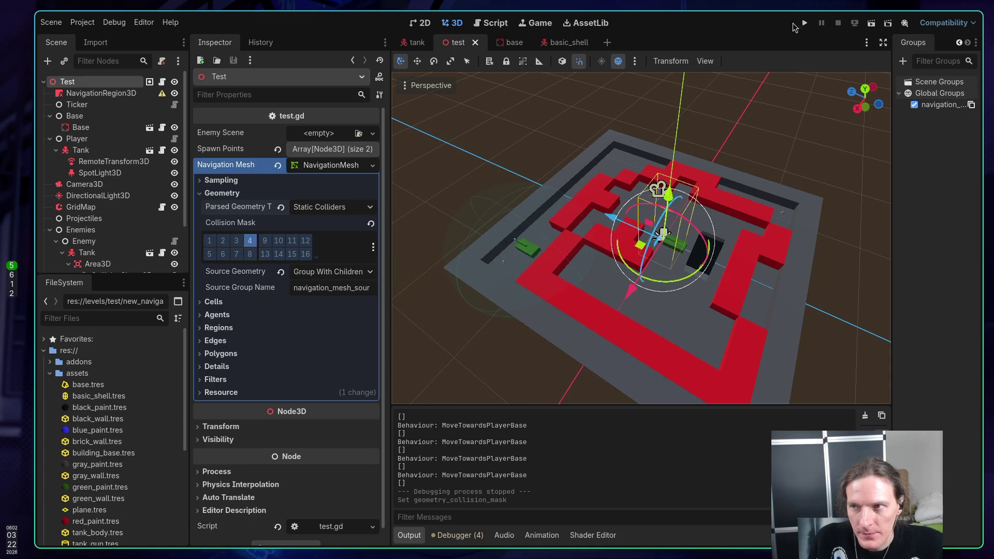
click(804, 23)
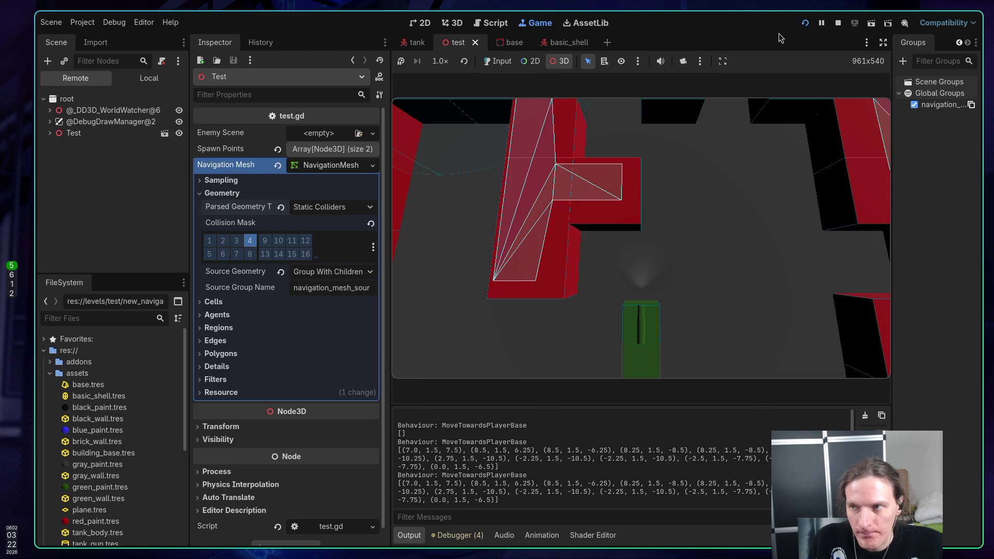
click(839, 24)
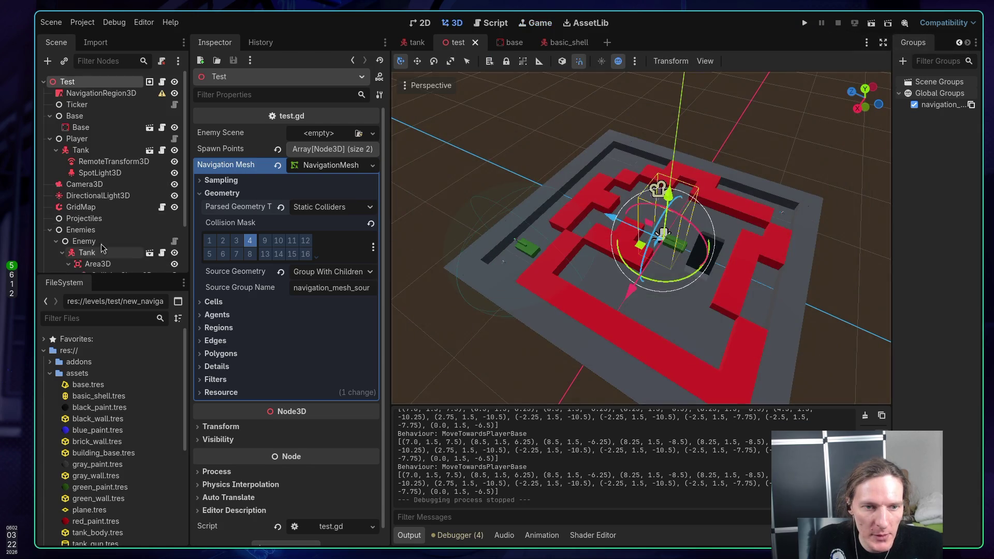
scroll(102, 201, down, 2)
click(82, 159)
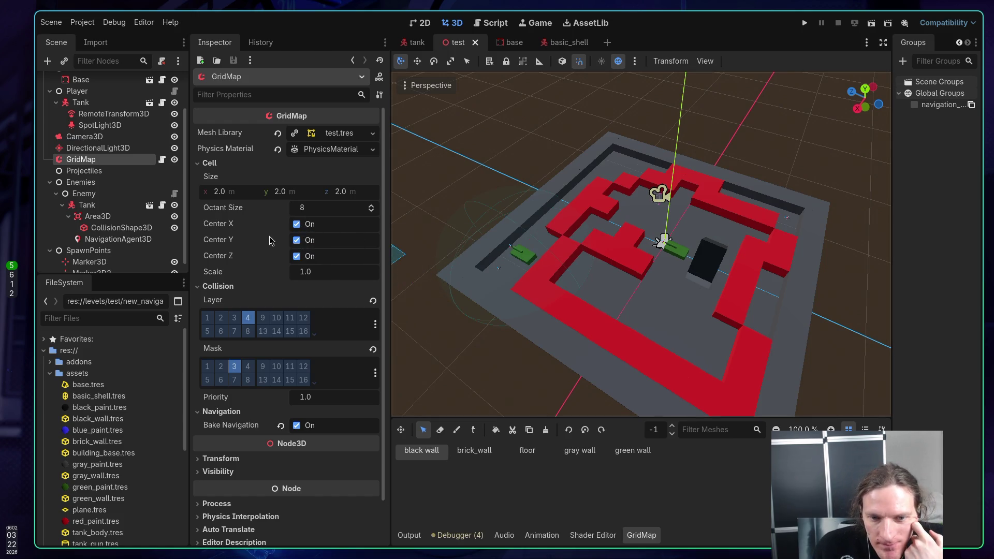
In test.tres, set item 0 (floor) navmesh transform yo to 1.0 and item 1 (brick_wall) to -0.5
click(334, 135)
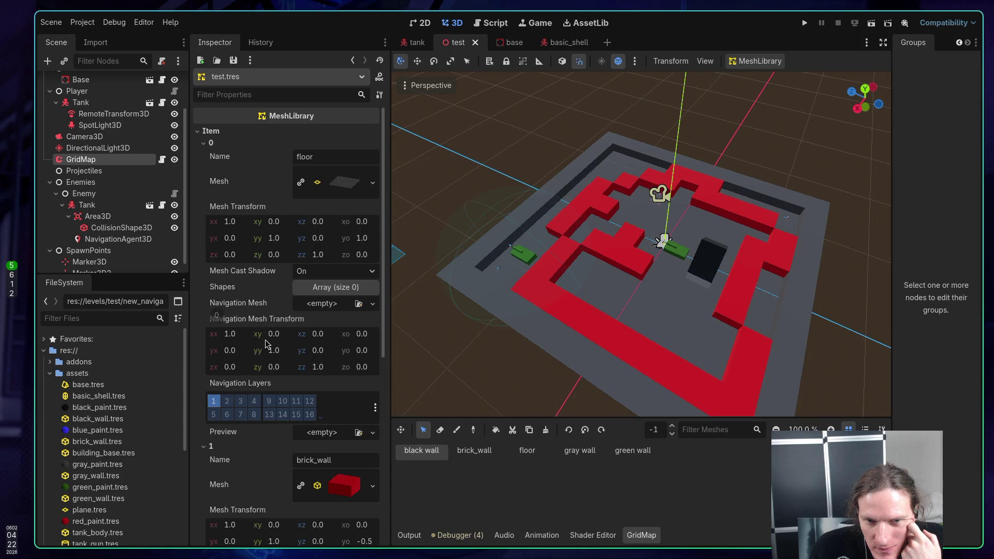
click(363, 352)
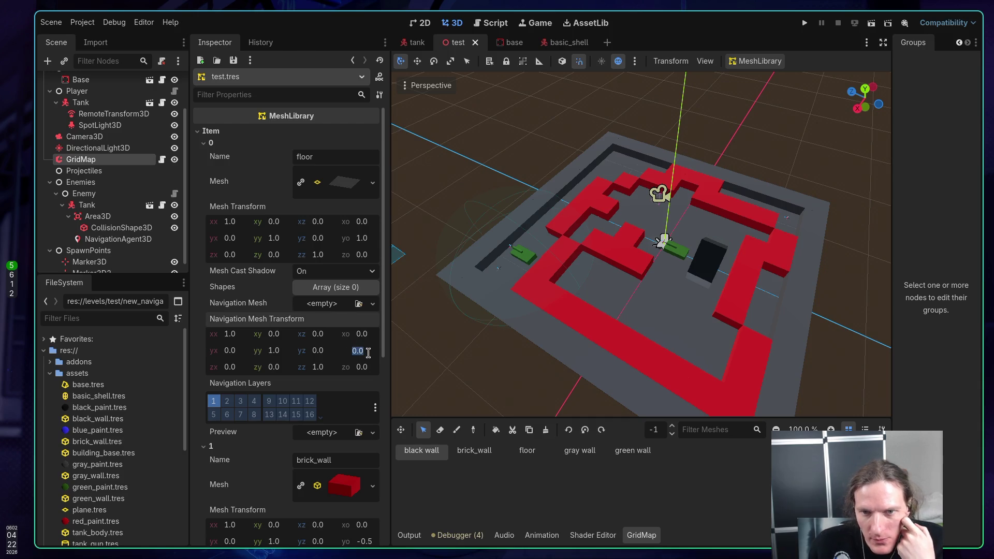
text(1)
key(Return)
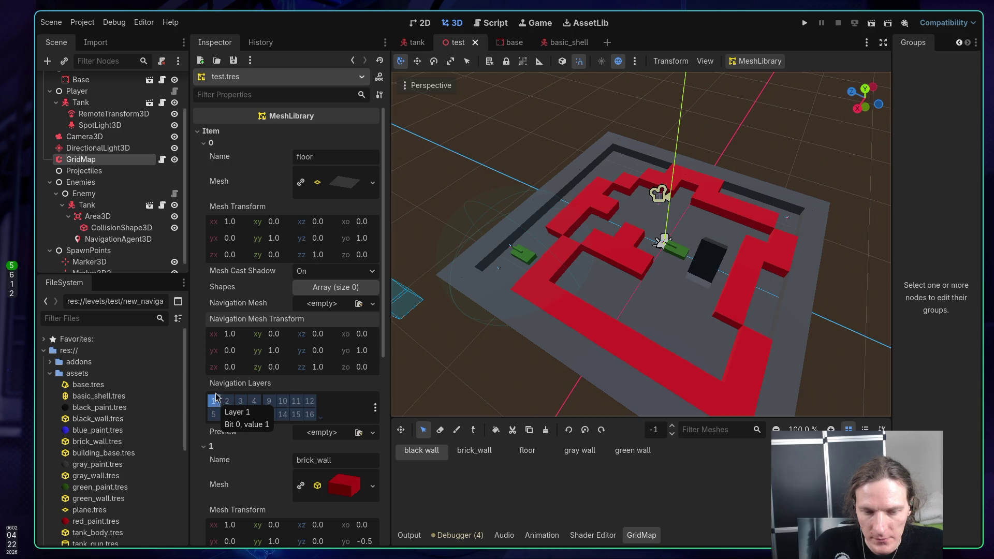
scroll(234, 274, down, 6)
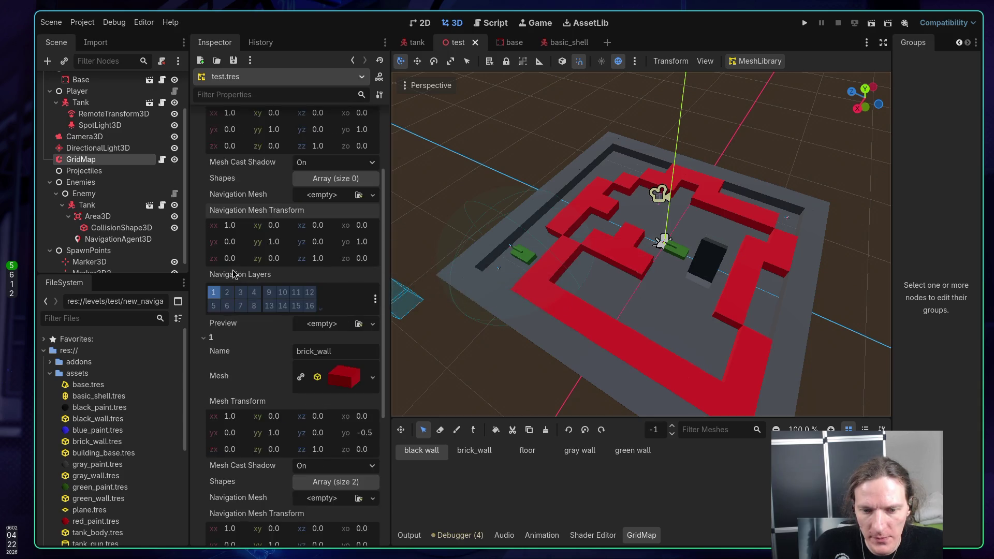
scroll(234, 274, up, 1)
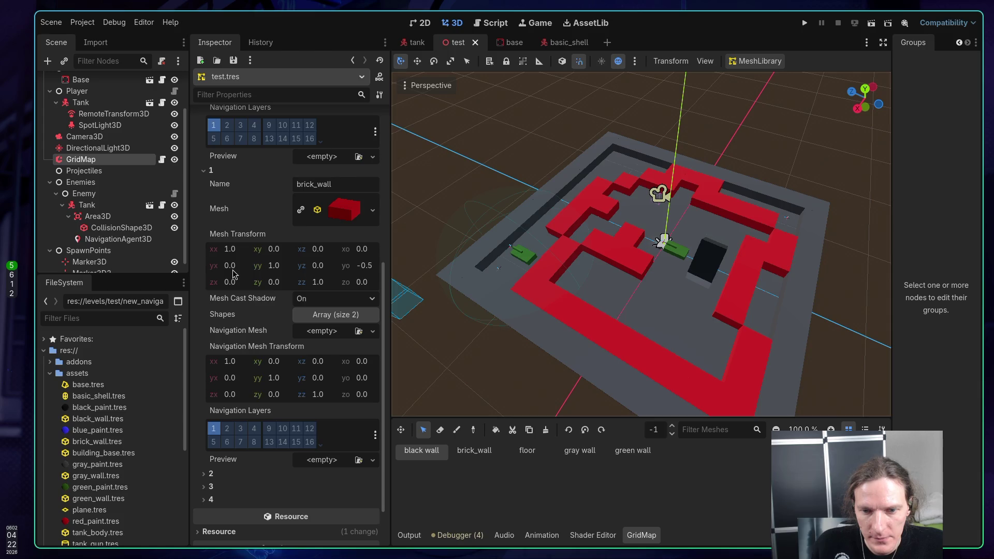
click(360, 380)
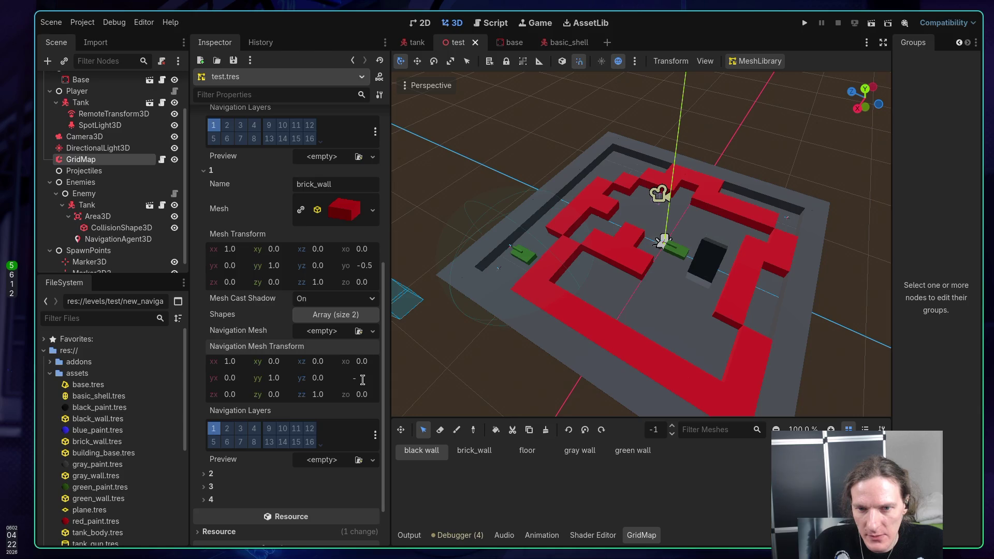
text(.5)
key(Return)
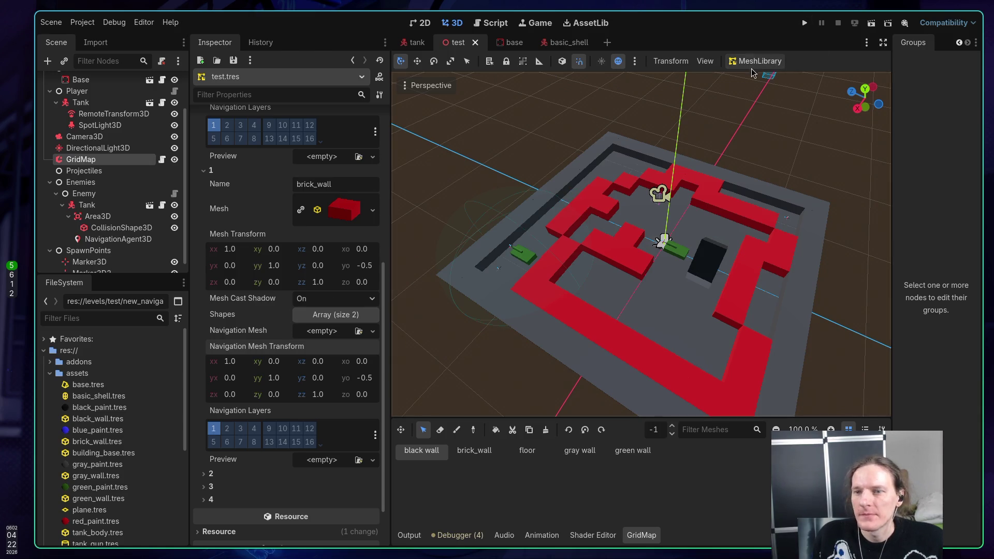
click(804, 23)
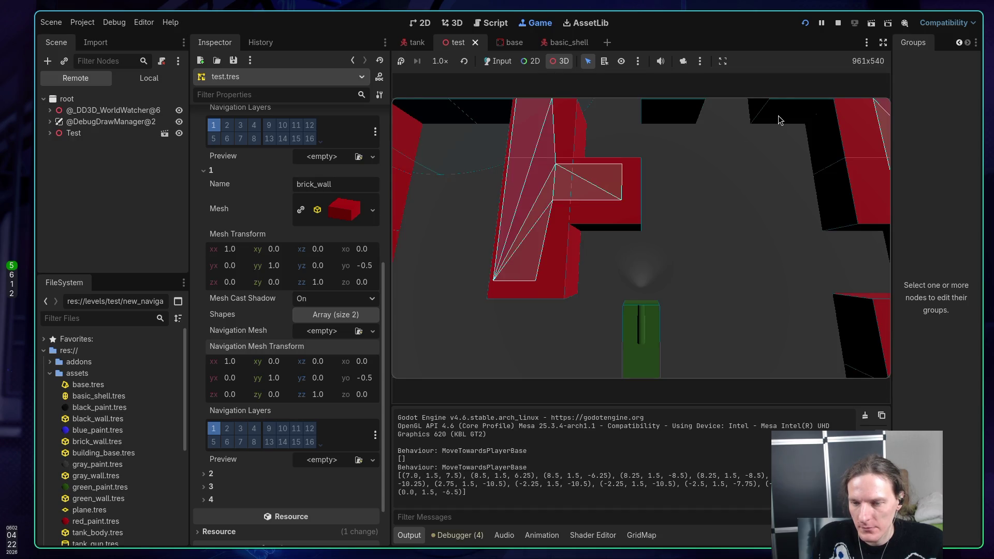
Mute the running game and enable the free camera, then stop and orbit the editor view over the maze
click(657, 62)
click(684, 61)
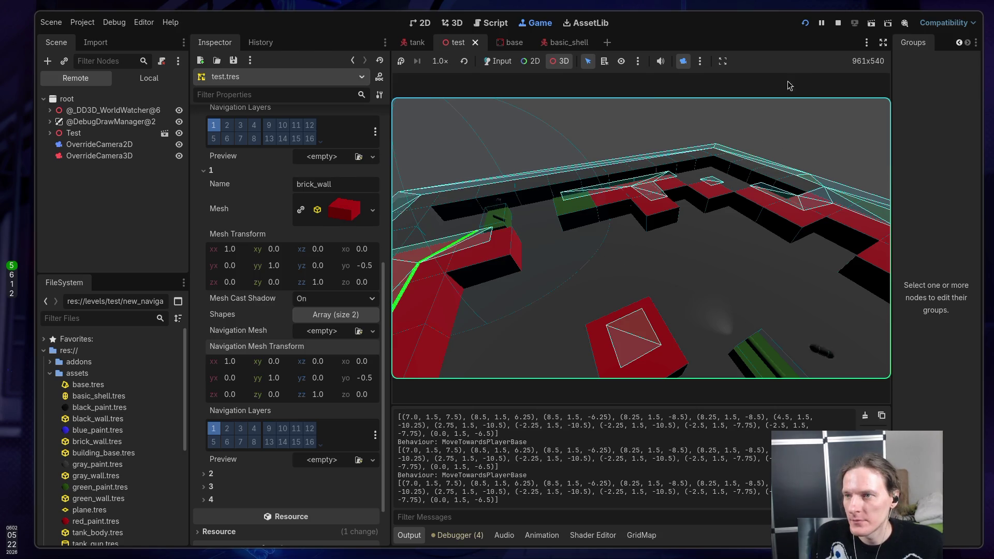
click(838, 23)
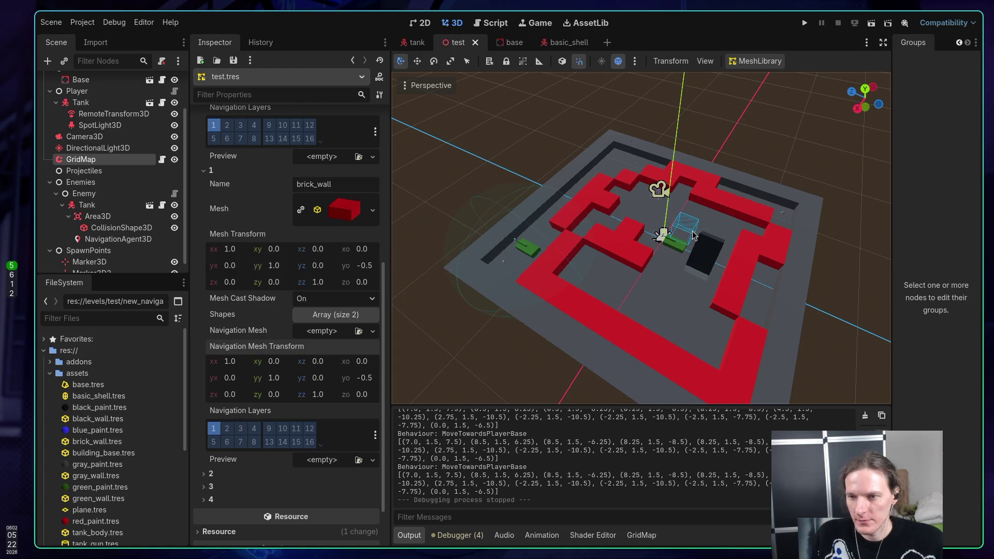
scroll(689, 230, up, 3)
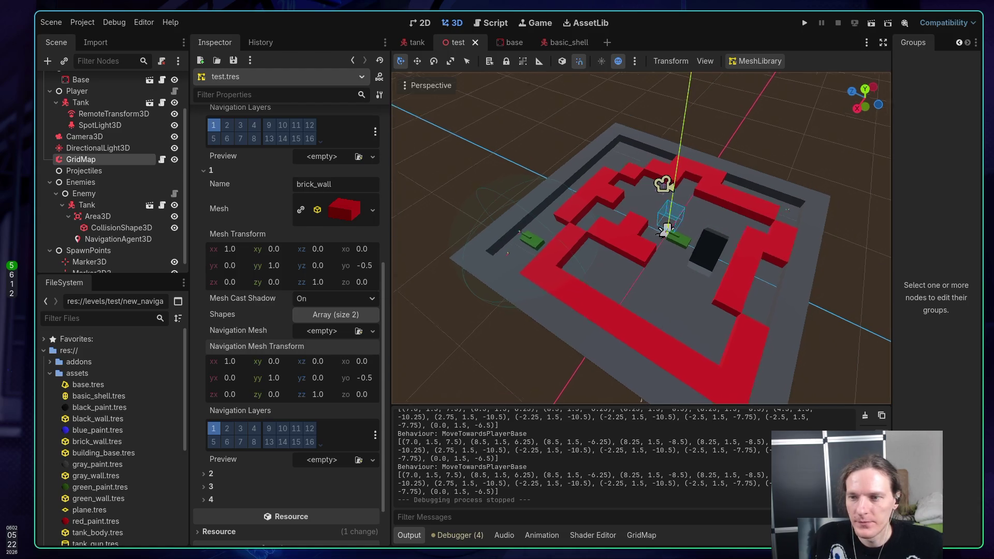
mouse_move(602, 179)
mouse_down()
mouse_move(592, 173)
mouse_move(637, 228)
mouse_move(761, 262)
mouse_move(719, 282)
mouse_move(665, 247)
mouse_up()
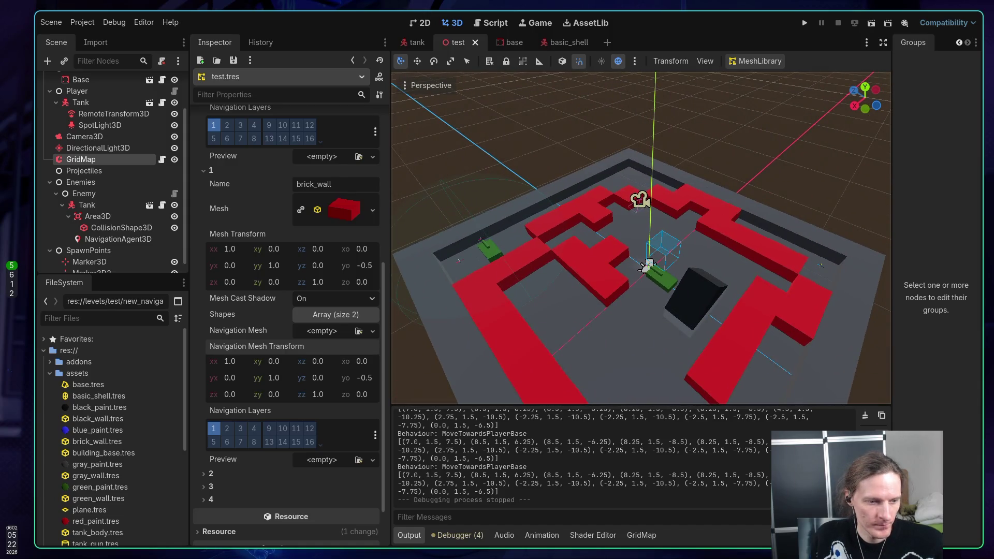
drag(664, 247, 659, 248)
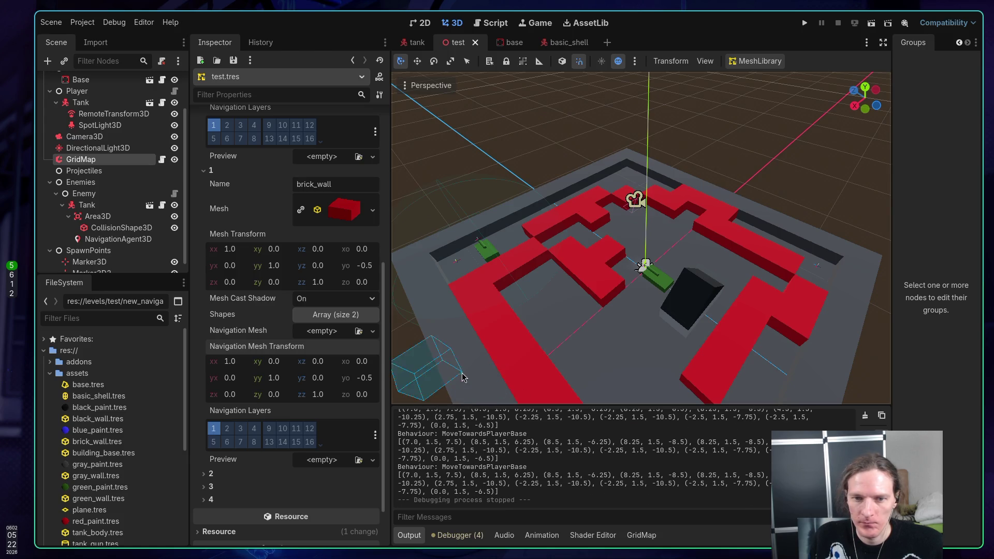
key(super+2)
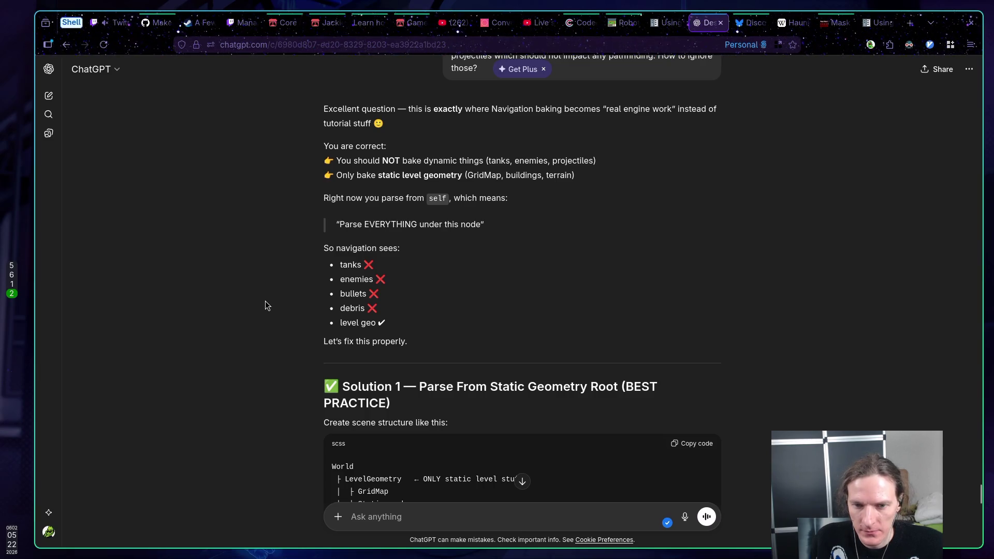
Scroll through ChatGPT's 'Parse From Static Geometry Root' advice, then return to the Godot editor
scroll(265, 305, down, 1)
scroll(264, 304, down, 3)
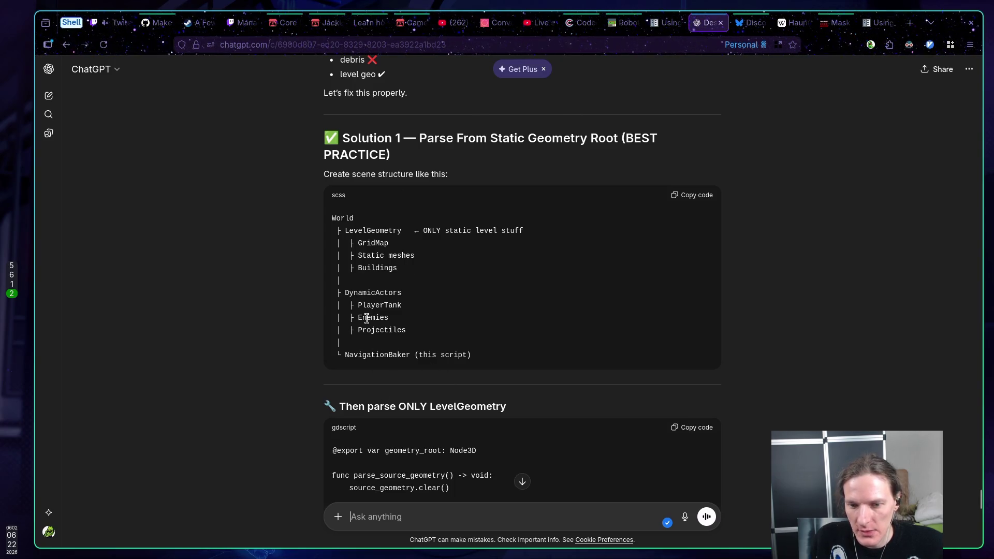
key(alt+Tab)
scroll(118, 199, down, 1)
scroll(118, 199, up, 3)
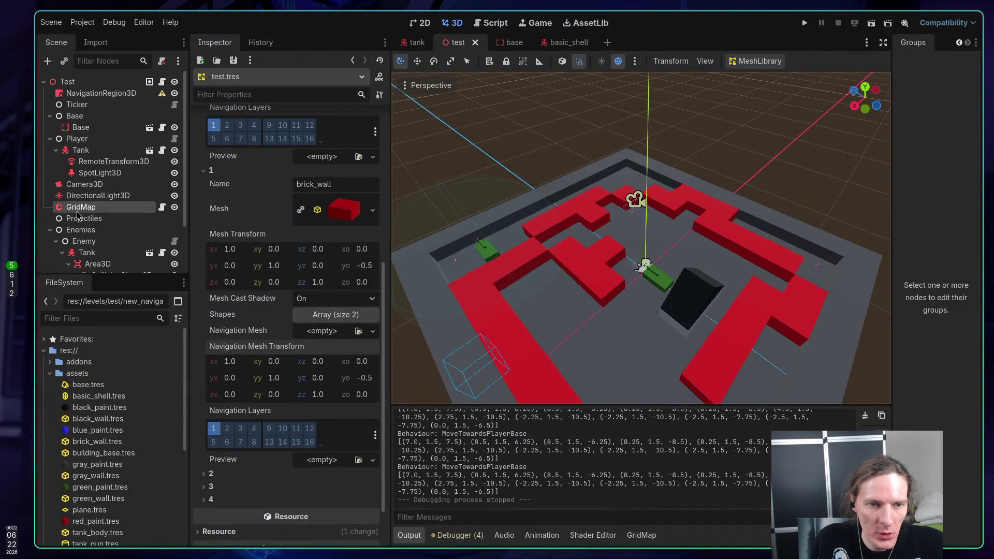
Collapse the Enemies and SpawnPoints branches and move GridMap to just under the Test root
click(50, 231)
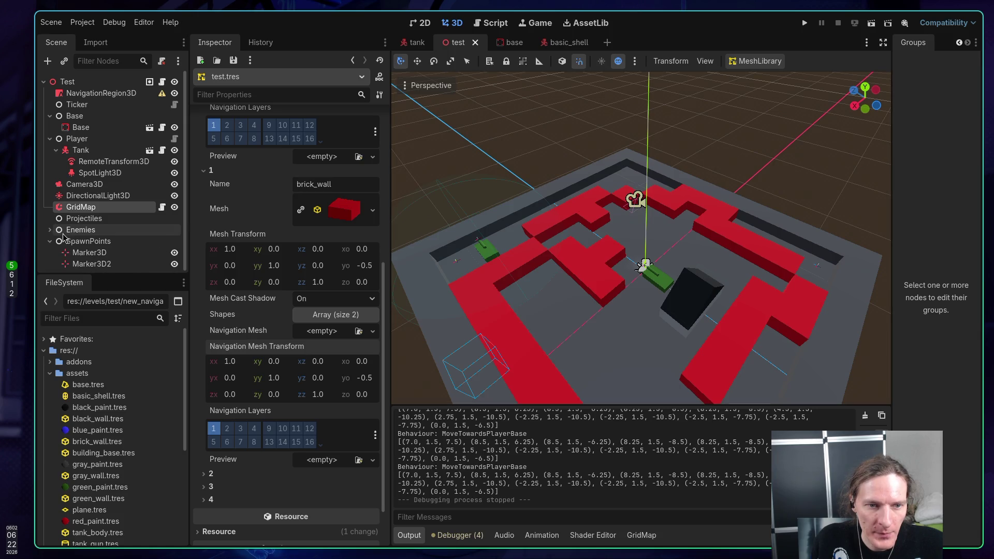
click(50, 242)
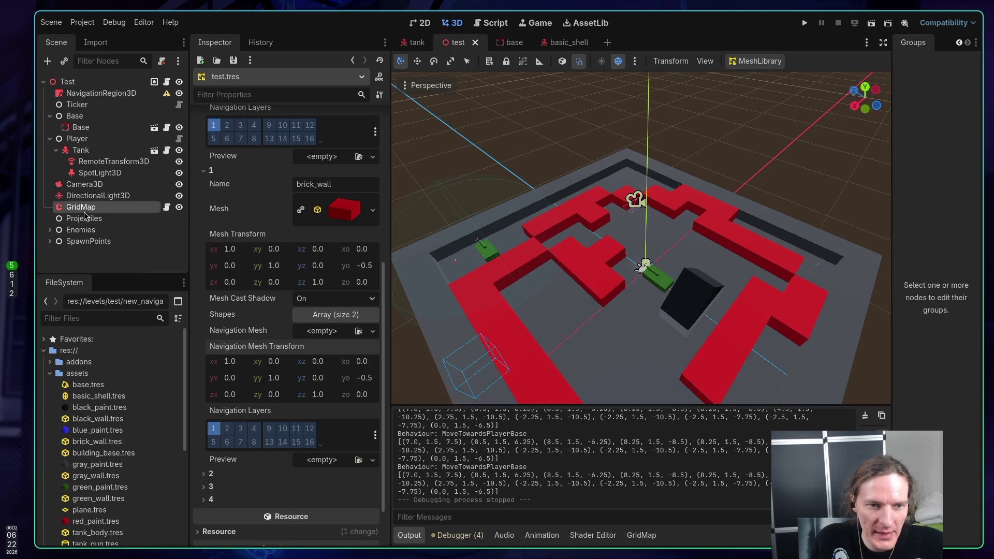
drag(81, 207, 75, 91)
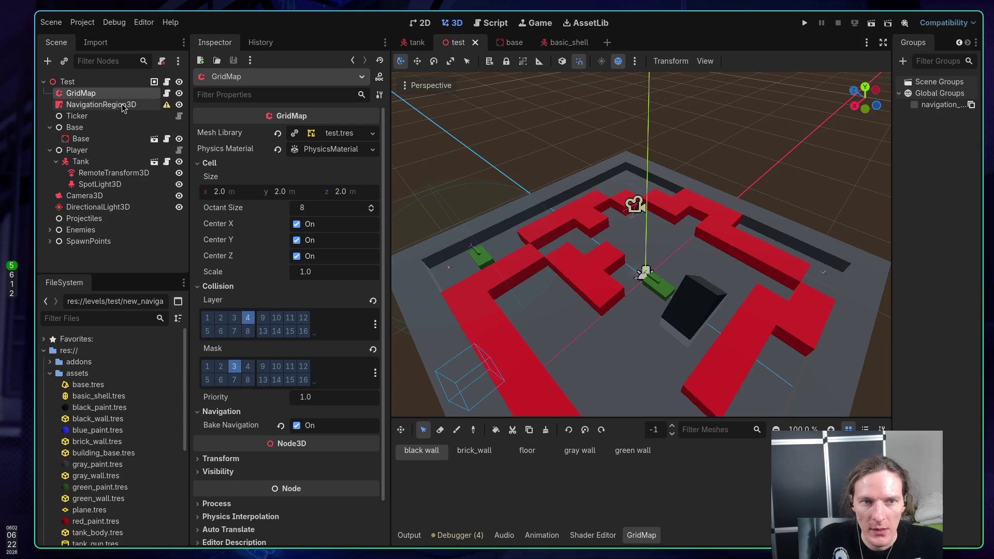
click(87, 104)
click(89, 97)
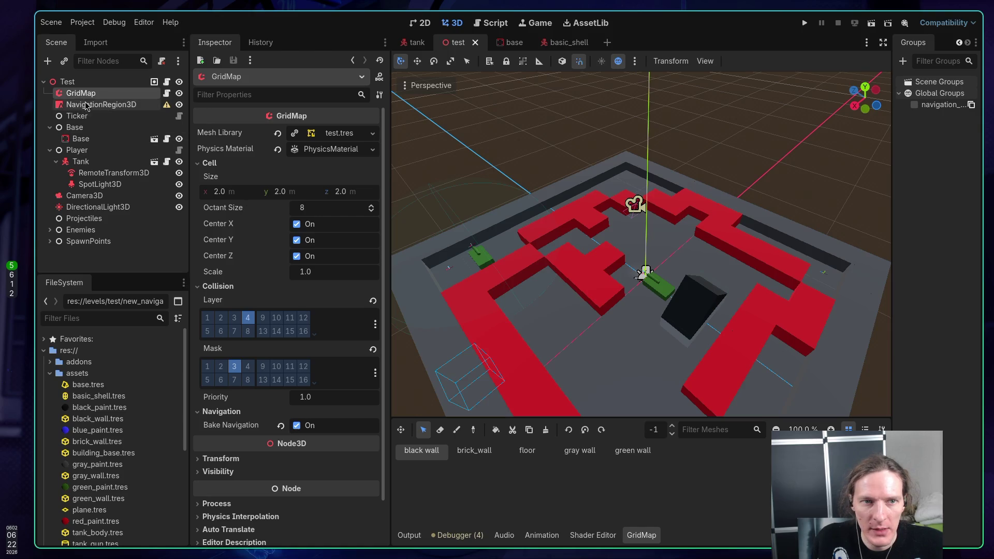
Set the navmesh Parsed Geometry Type back to Both with collision mask layers 1–16, and save
double_click(67, 81)
click(280, 208)
mouse_move(209, 241)
mouse_down()
mouse_move(306, 254)
mouse_move(209, 254)
mouse_up()
key(ctrl+s)
In test.gd line 46, delete 'self' as the root_node value in parse_source_geometry
key(super+1)
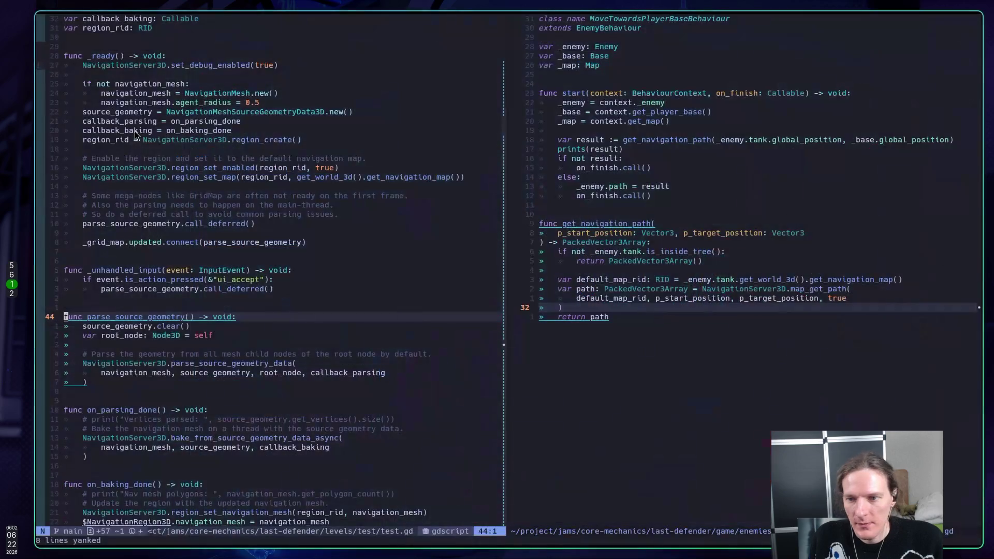
key(j)
key(k)
key(k)
key(j)
key(j)
key(j)
key(w)
key(w)
key(w)
key(l)
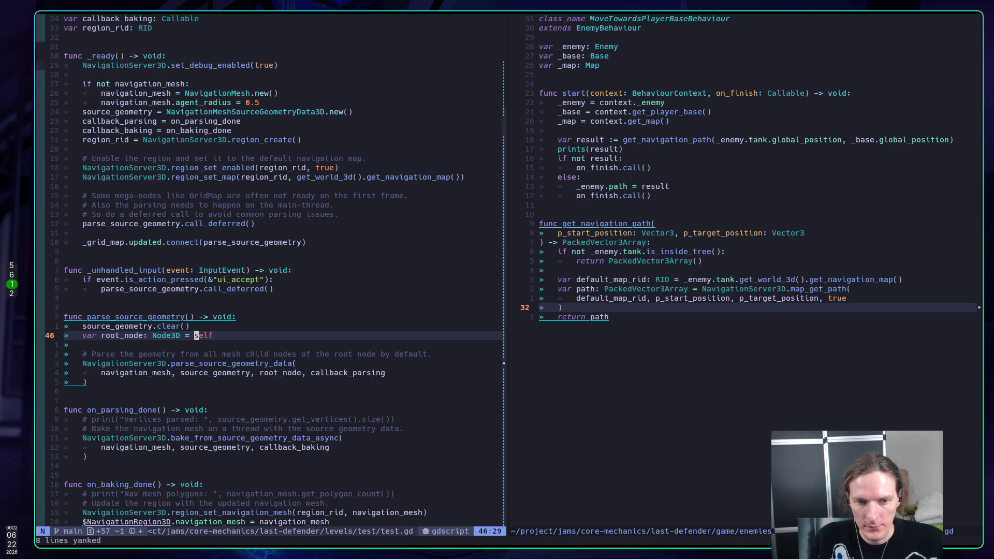
key(c)
key(w)
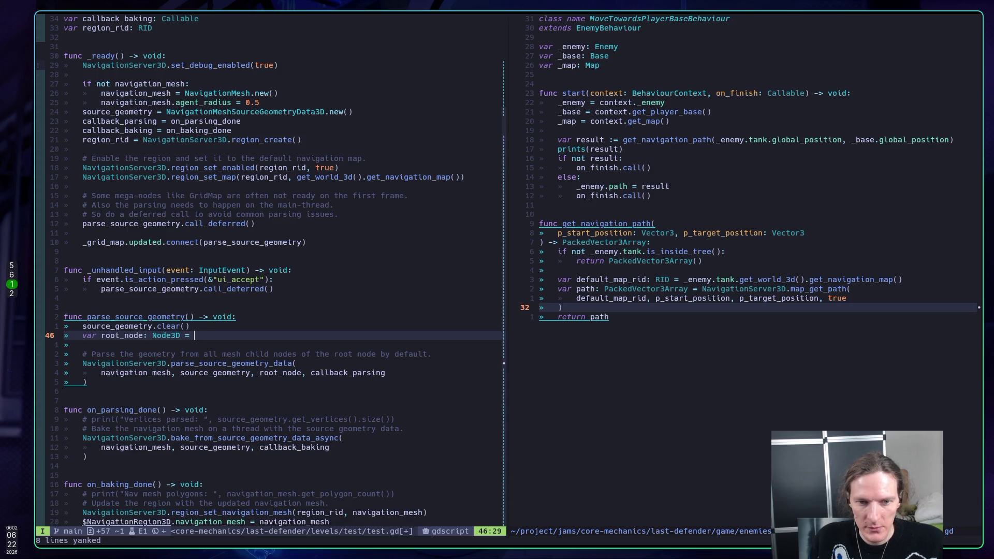
key(Escape)
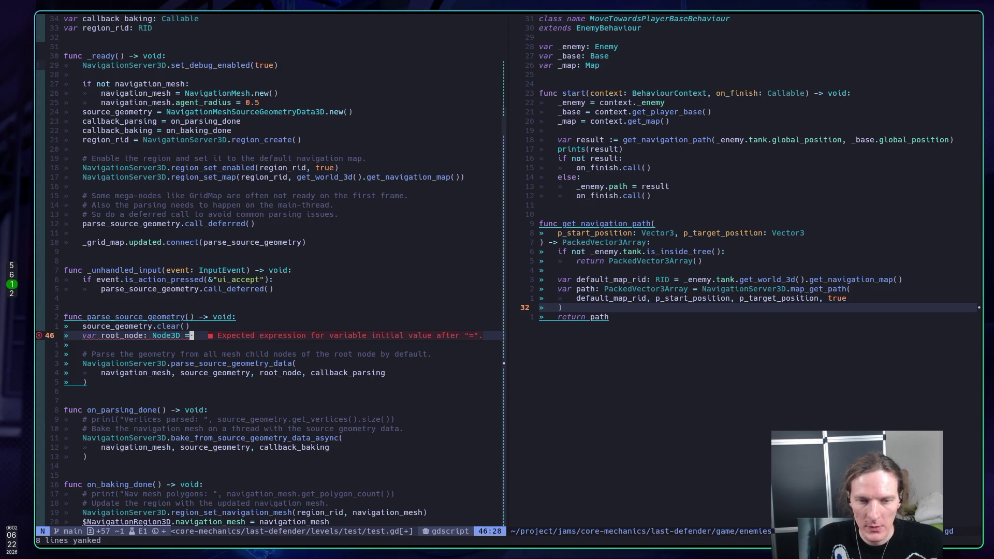
Fill in _grid_map as the root node via completion, save test.gd, and return to Godot
scroll(385, 194, up, 4)
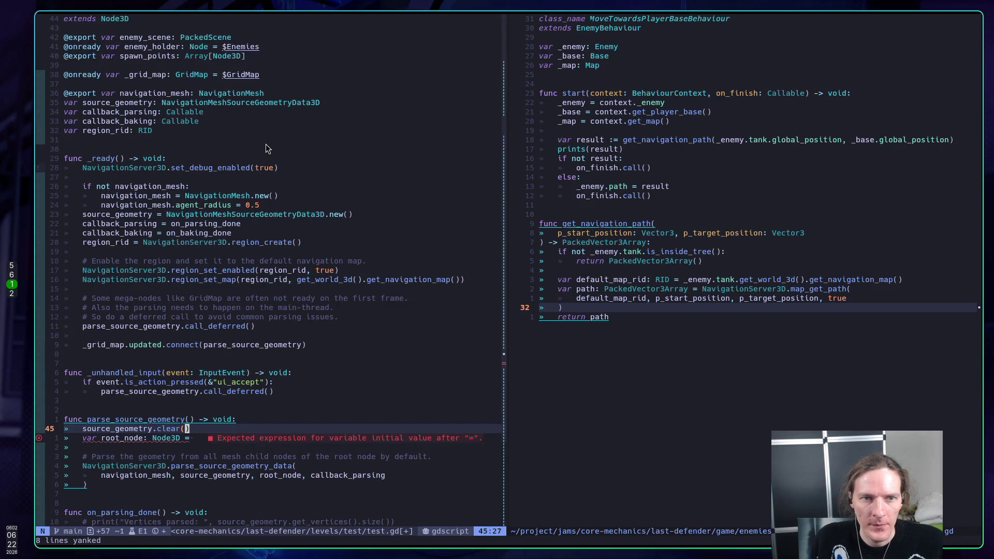
scroll(293, 177, down, 1)
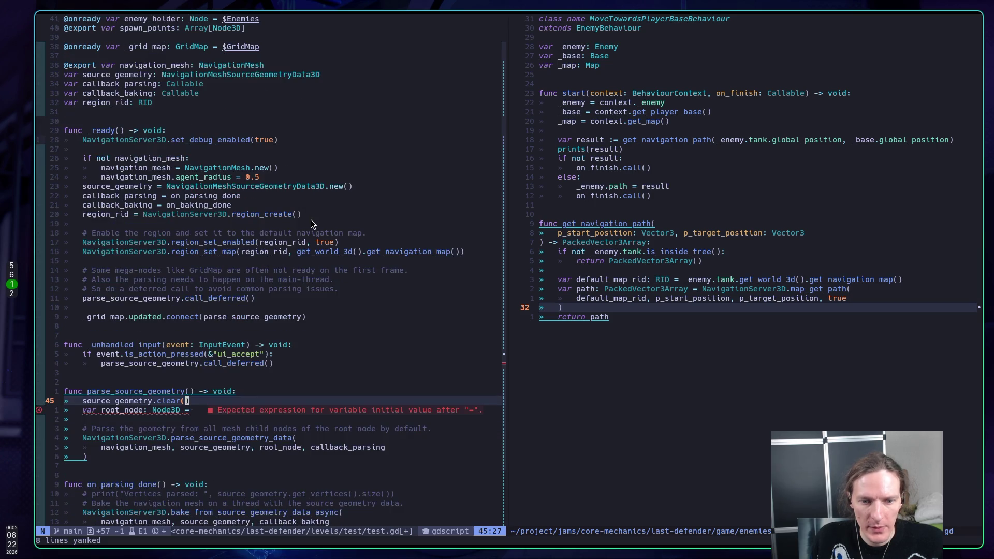
text(jA)
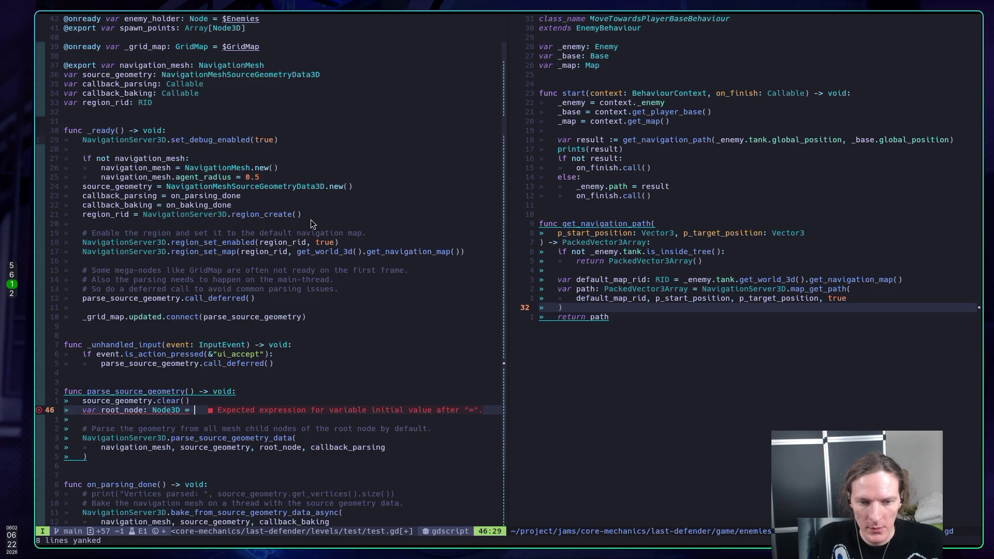
text(_g)
key(Return)
key(Escape)
text(:w)
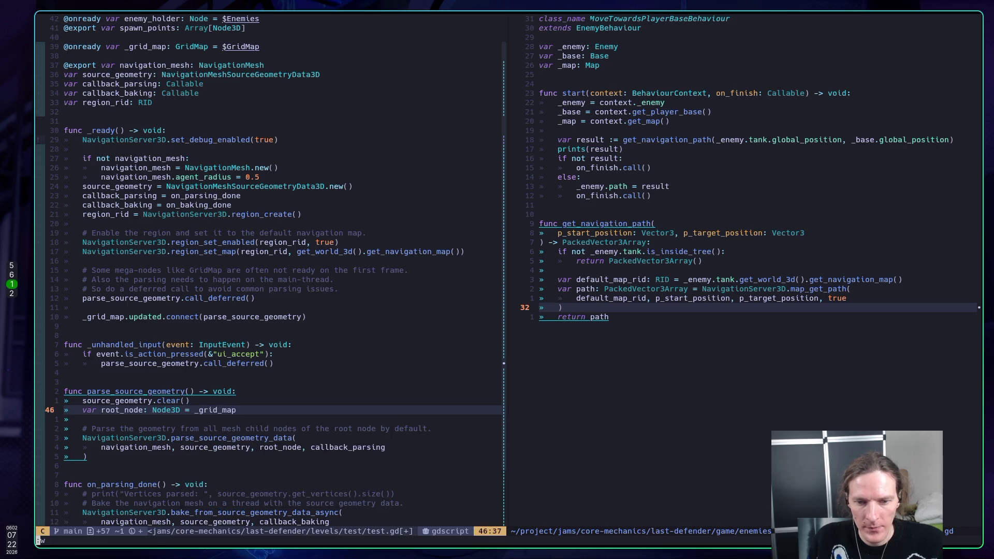
key(Return)
key(super+5)
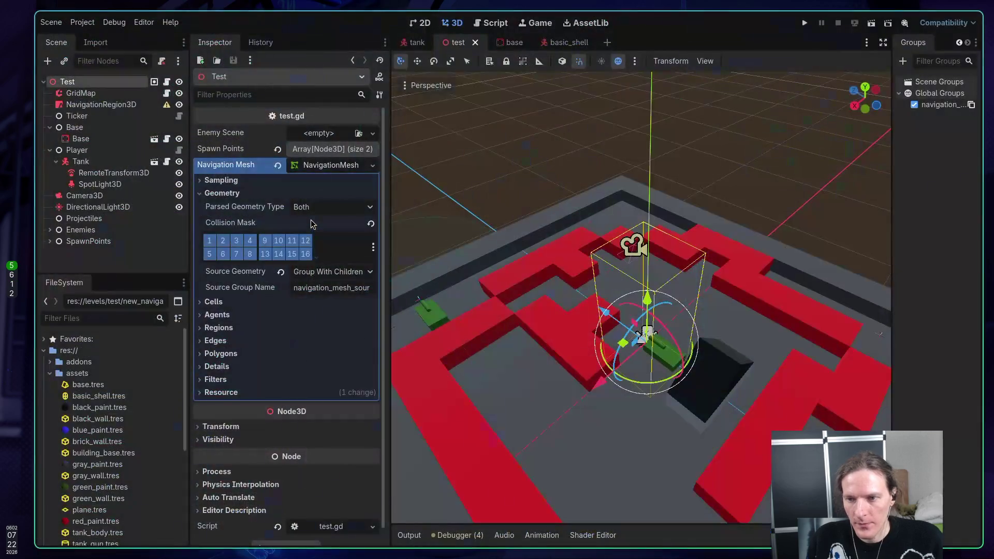
Run the test scene to inspect the navmesh and enemy paths, then stop it and return to Neovim
key(F5)
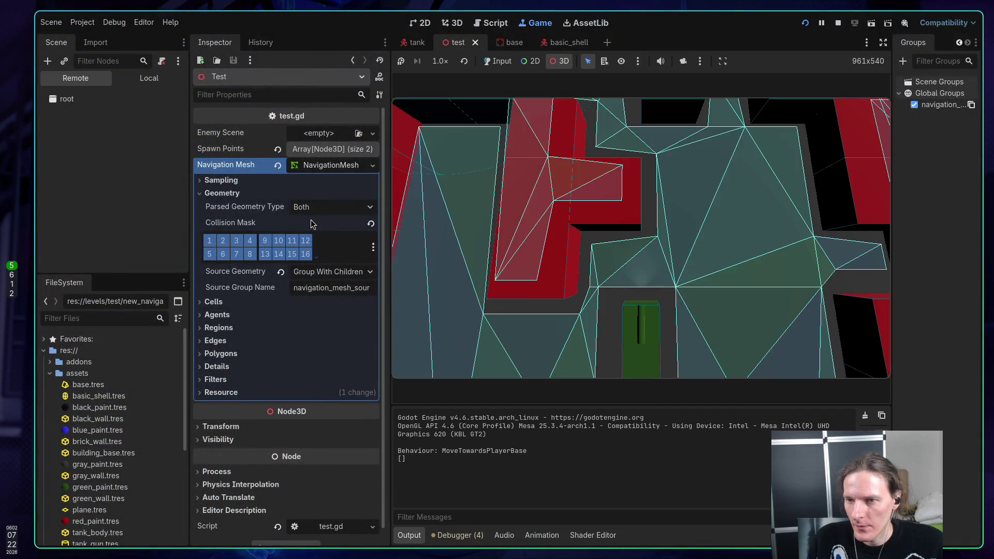
click(617, 251)
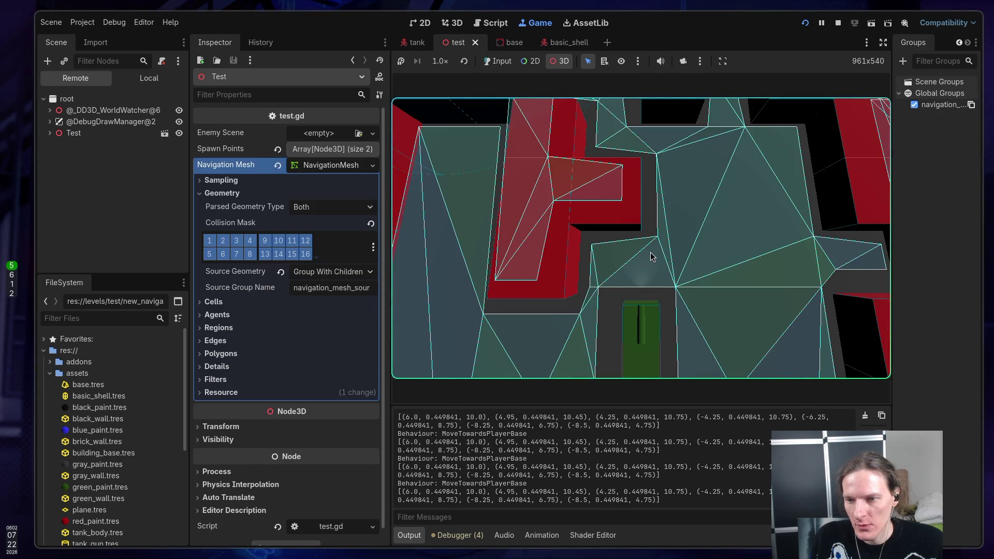
key(Escape)
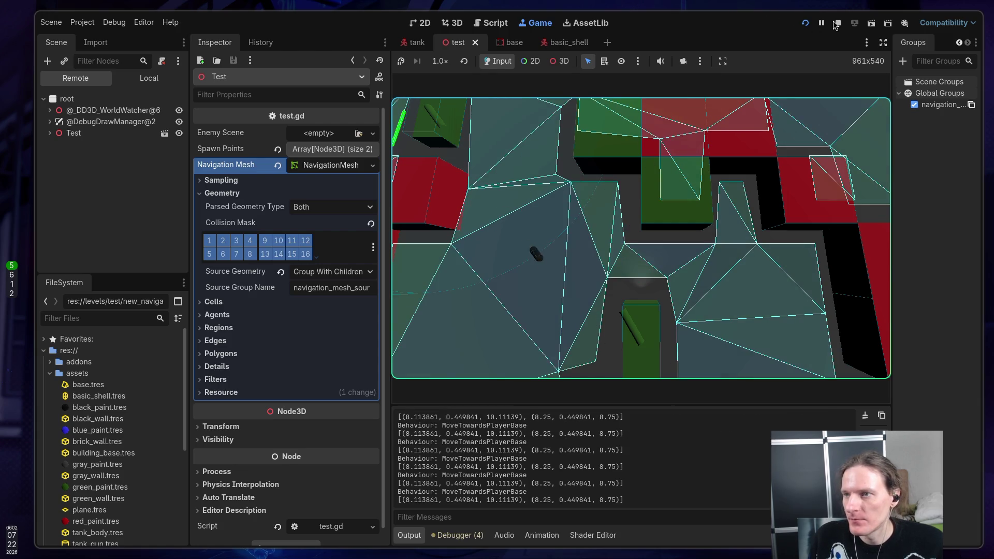
key(F8)
key(super+1)
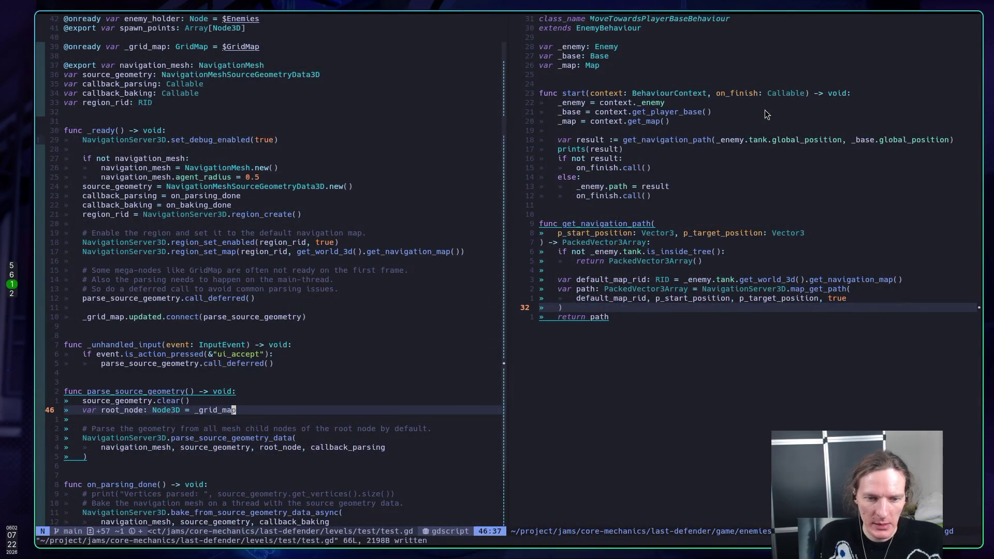
Save test.gd with :w and go back to Godot
key(colon)
key(Return)
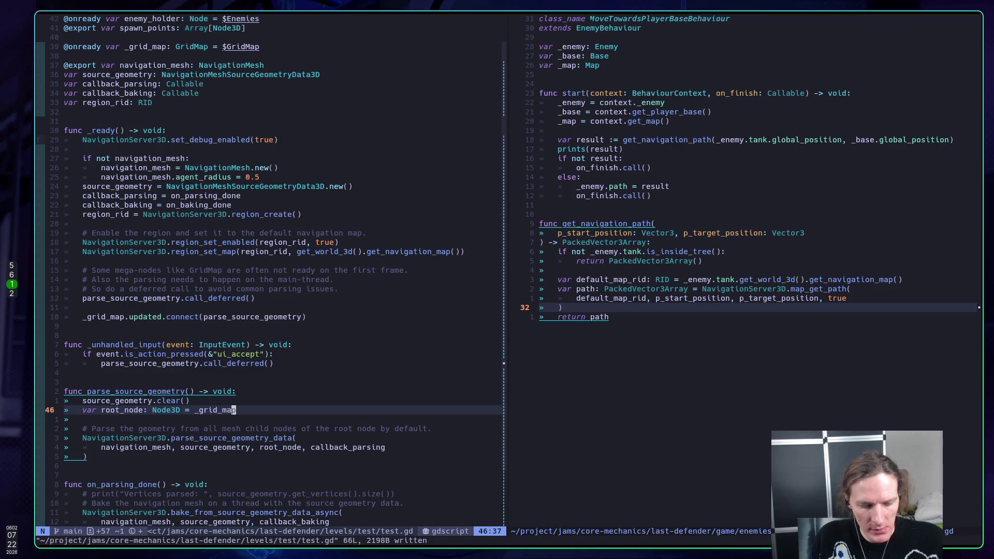
key(super+5)
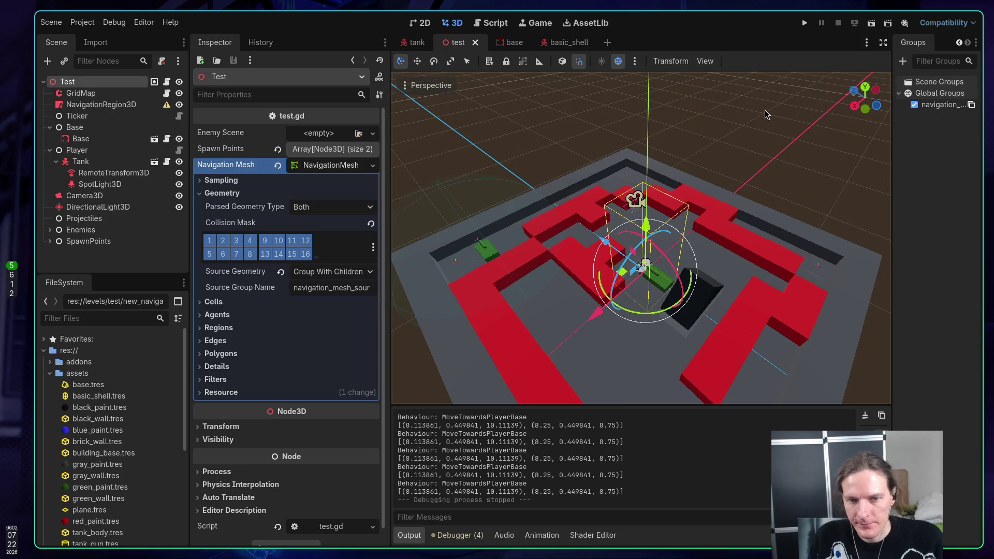
Exclude layers 1–3 from the navmesh mask, test-run the level, and reset Source Geometry to Root Node Children
drag(212, 238, 237, 241)
key(F5)
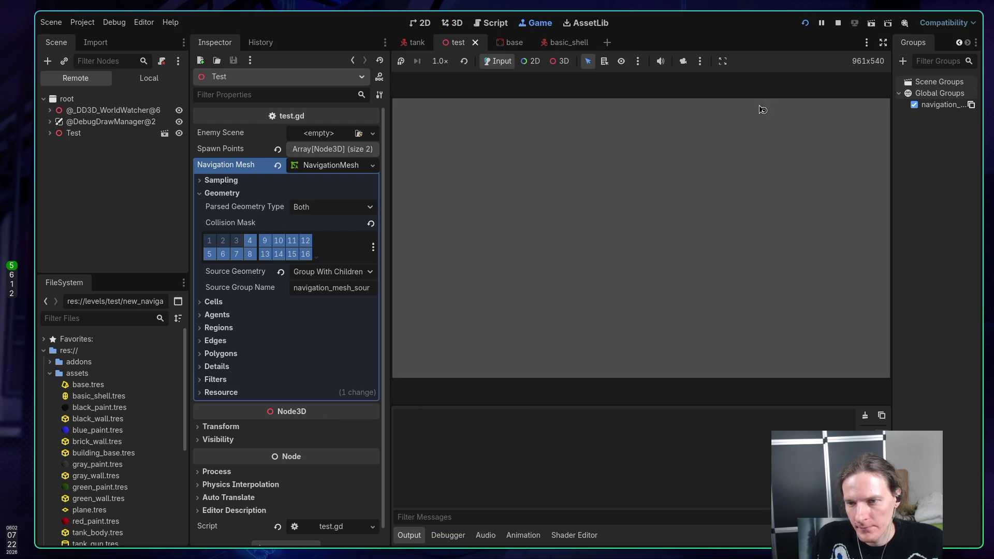
click(838, 23)
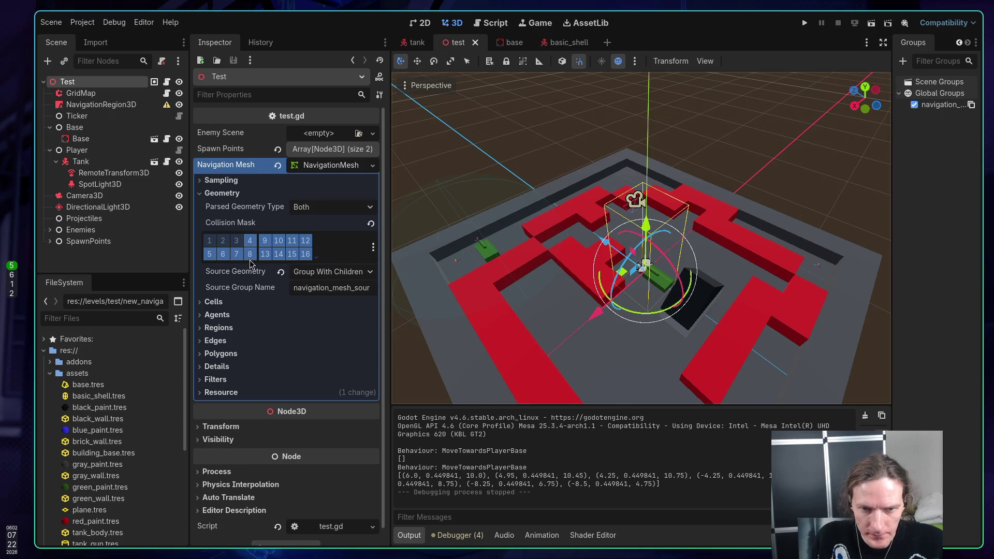
click(281, 272)
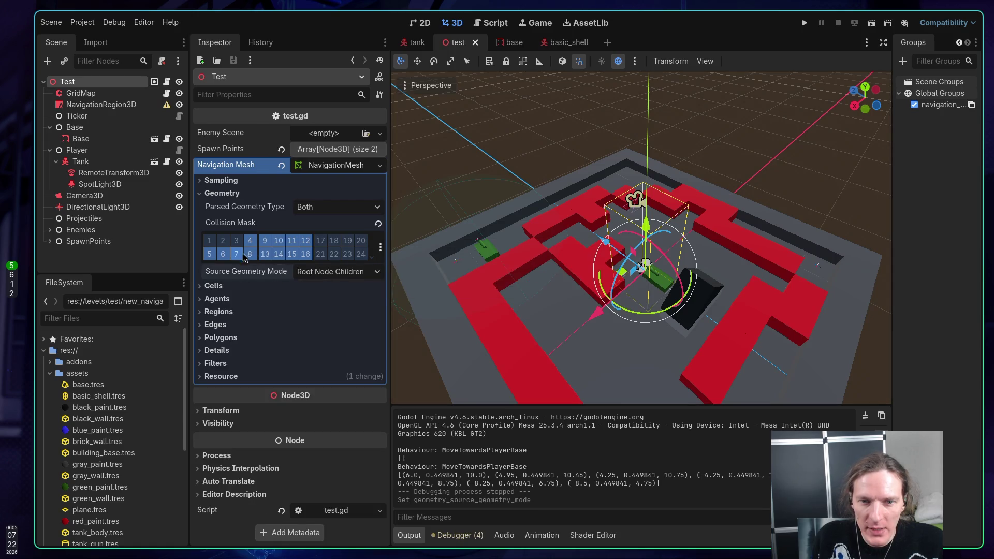
Re-enable navmesh collision layers 1–3 and 17–24, save the scene, and run the project
drag(237, 241, 206, 243)
key(ctrl+s)
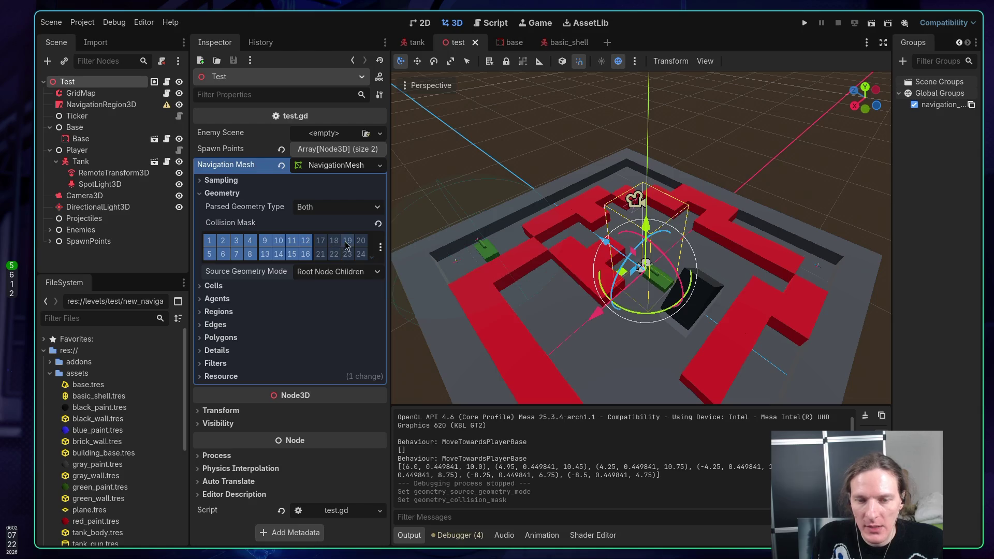
drag(320, 244, 361, 253)
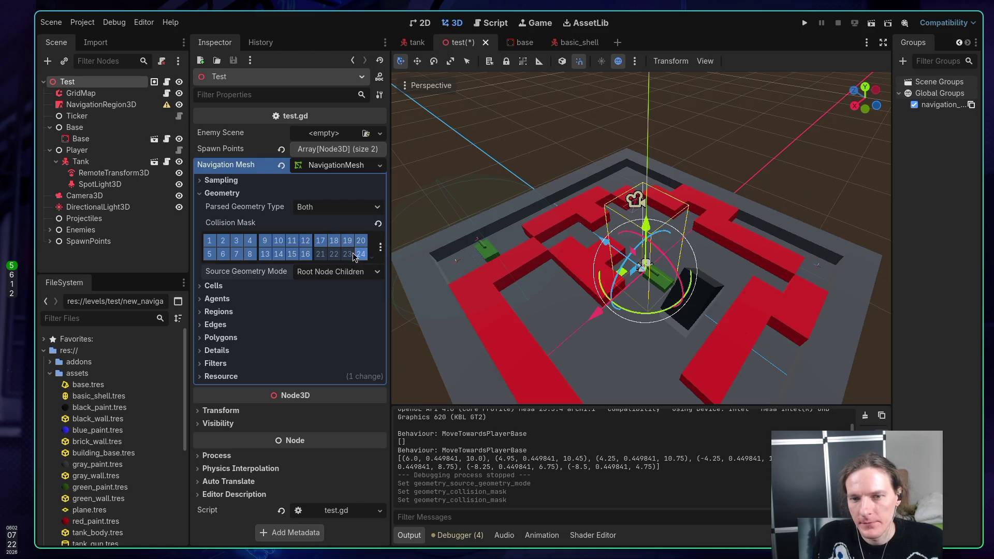
click(804, 23)
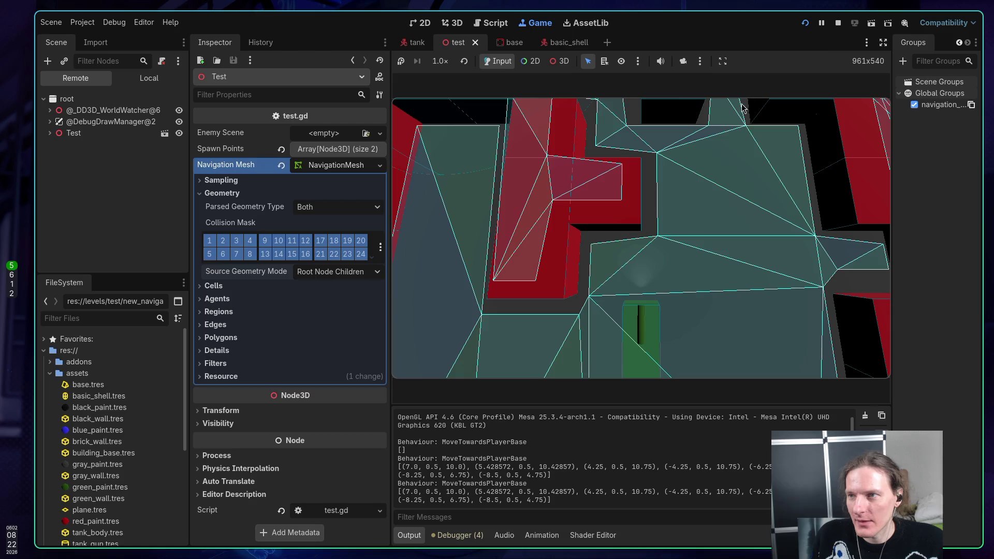
click(683, 61)
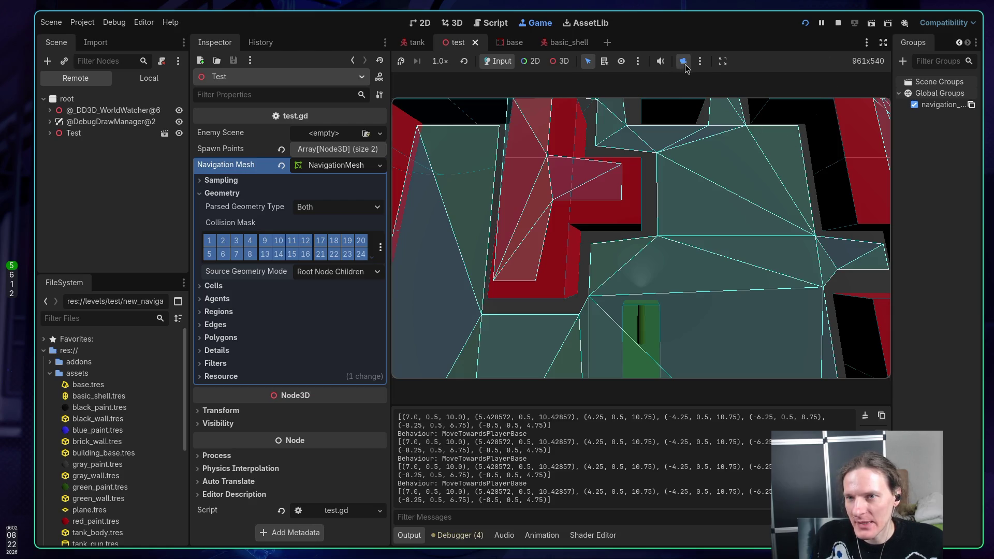
click(563, 61)
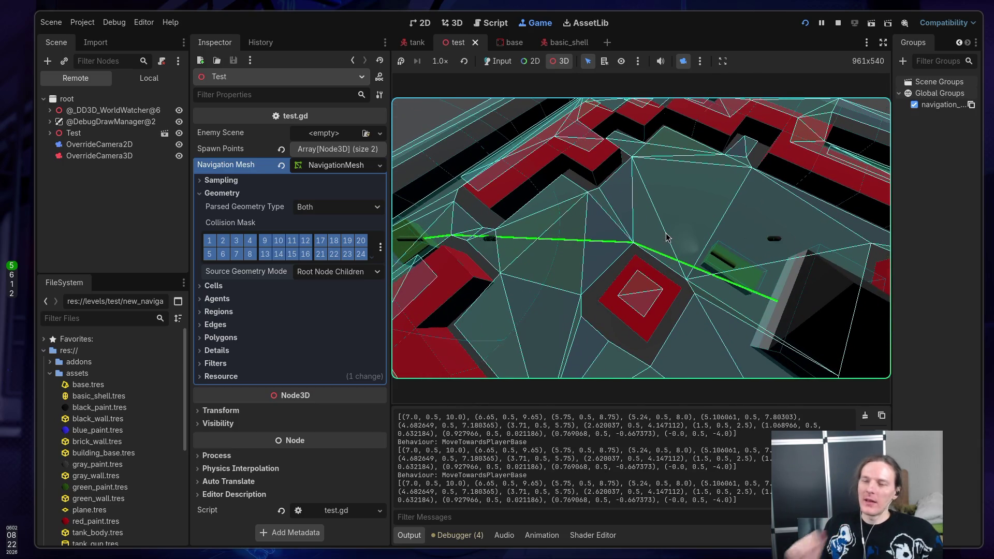
click(838, 22)
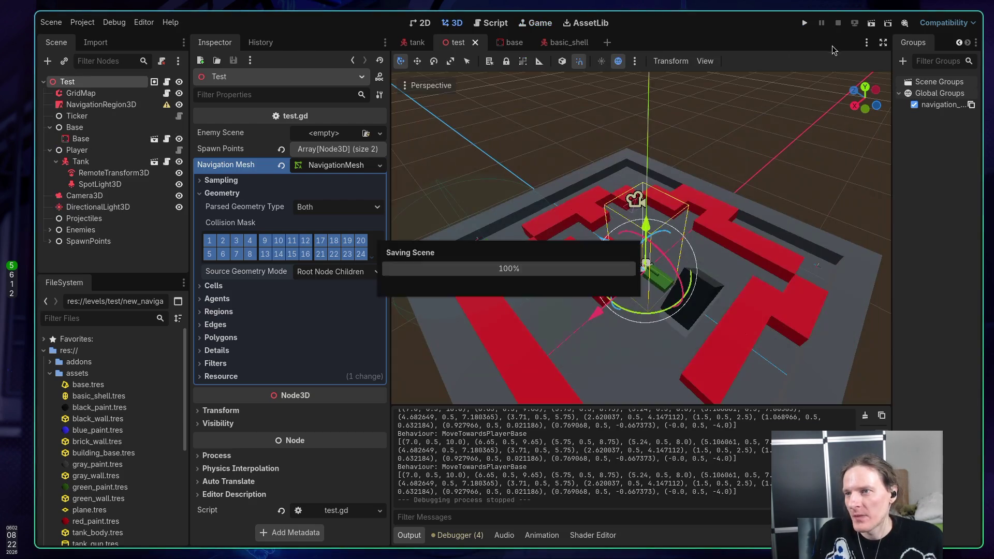
With Movie Maker on, run the level and orbit a free 3D camera over the navmesh before stopping
click(905, 24)
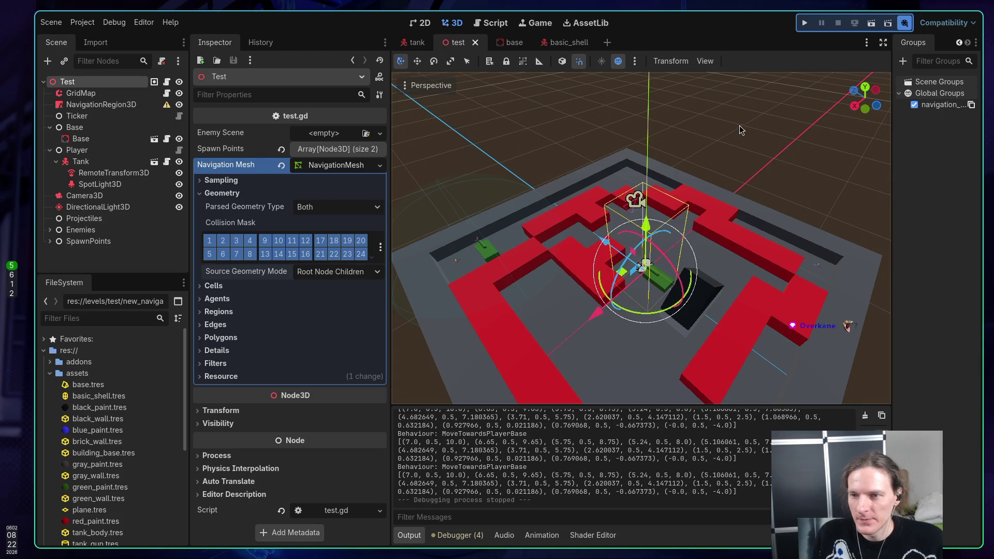
click(801, 23)
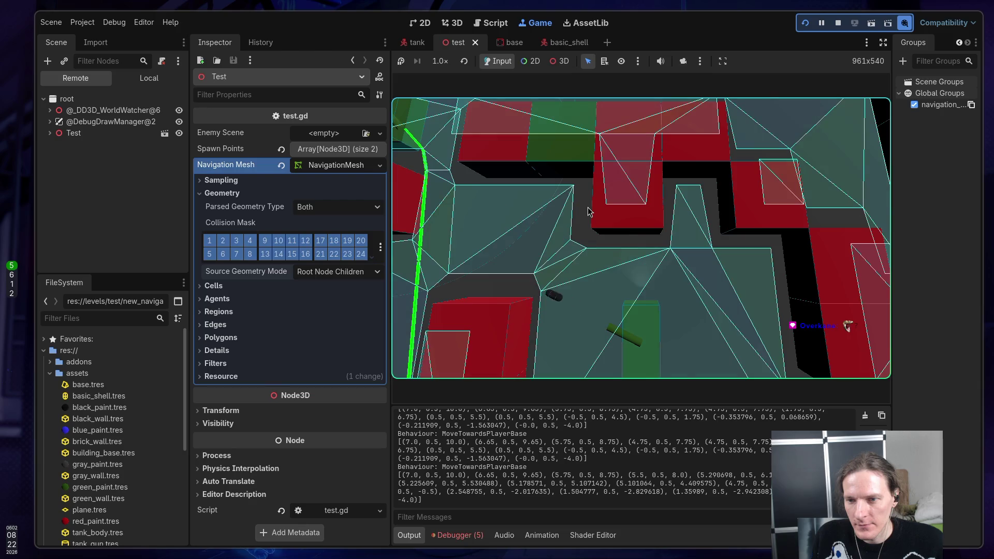
click(688, 62)
click(559, 61)
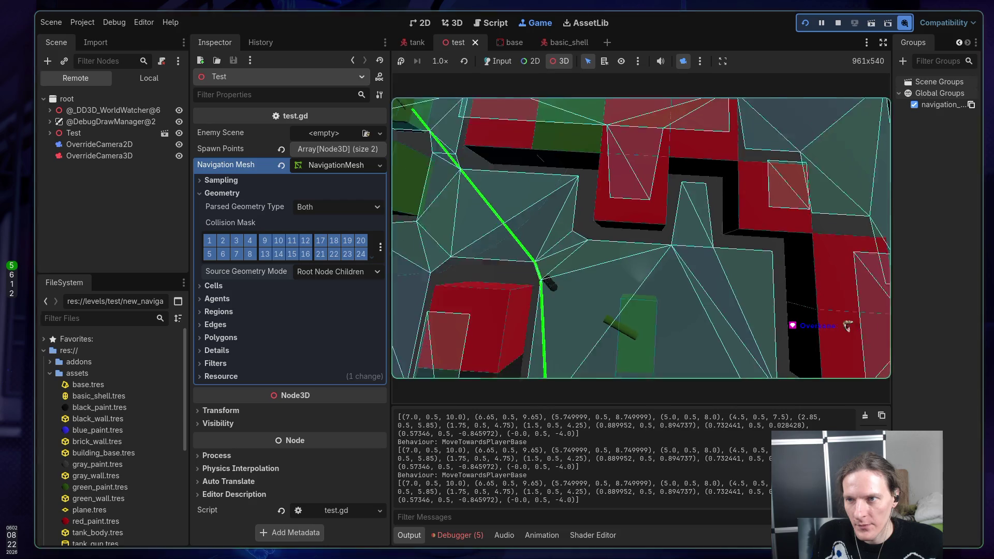
scroll(641, 238, down, 5)
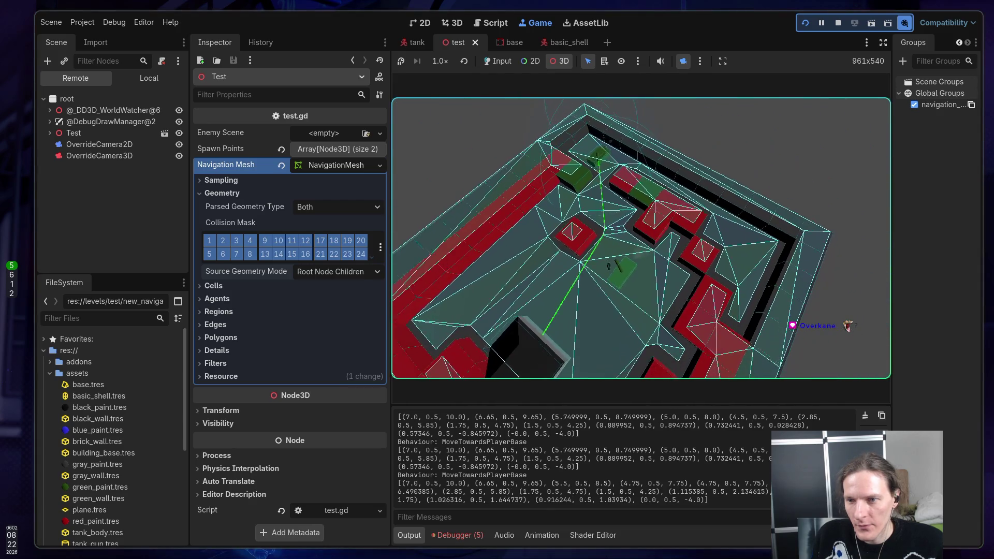
drag(641, 238, 696, 245)
click(497, 61)
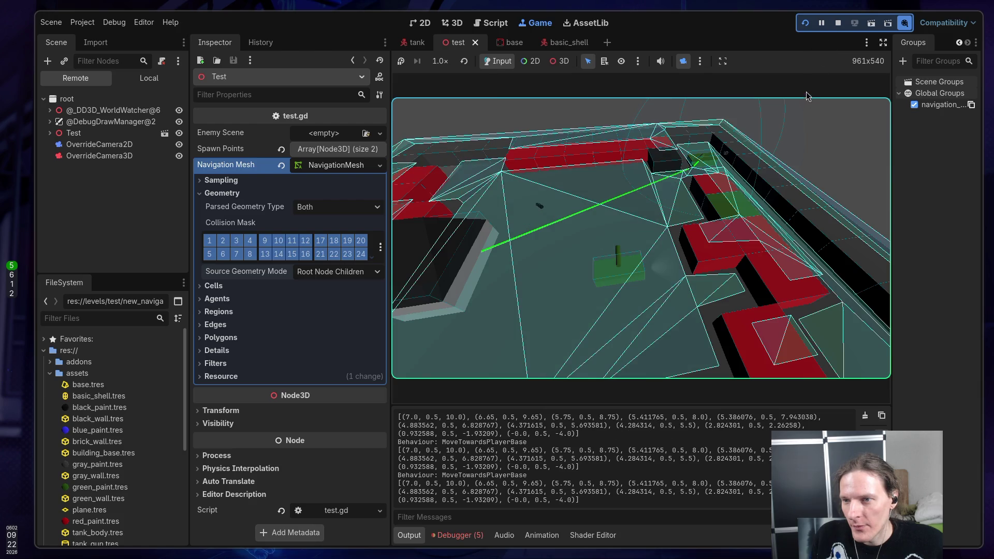
click(837, 22)
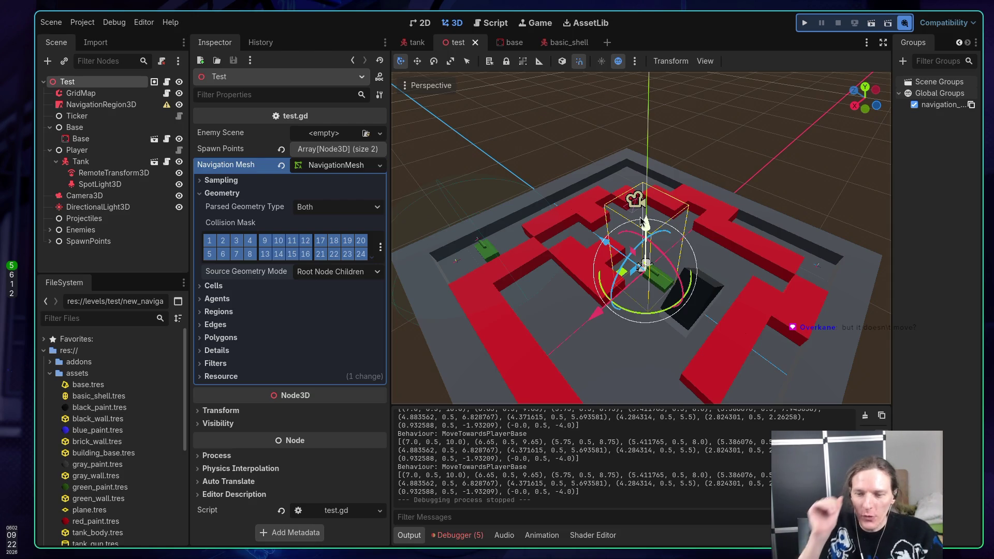
Comment out on_finish.call() in move_towards_player_base.gd with gcc and save the file
key(super+1)
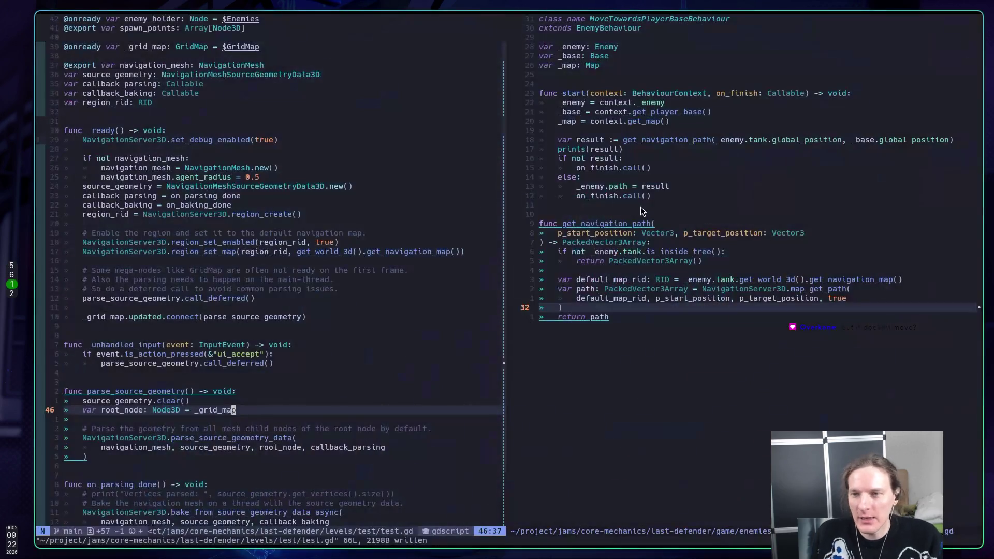
key(k)
key(k)
key(k)
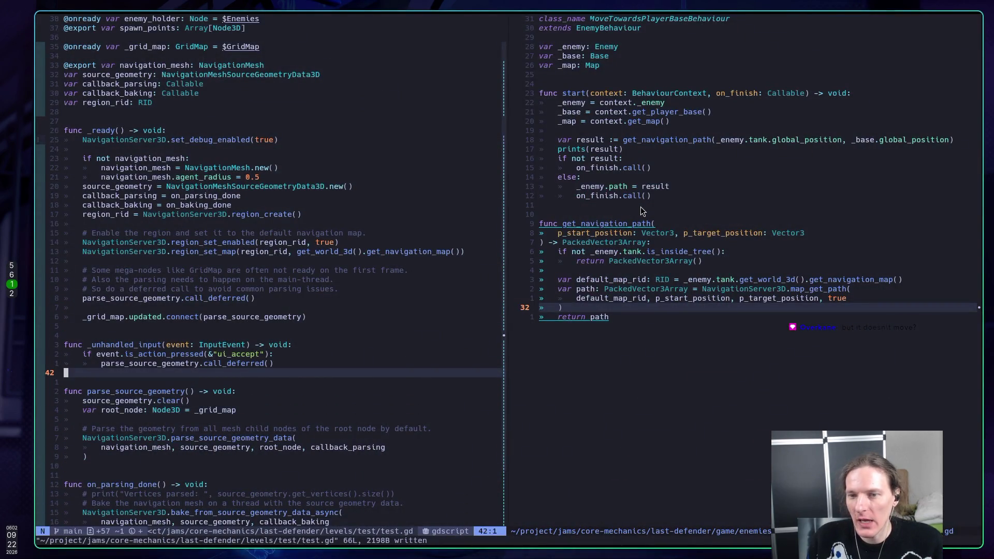
key(ctrl+w)
key(l)
key(k)
key(k)
key(k)
key(k)
key(k)
key(k)
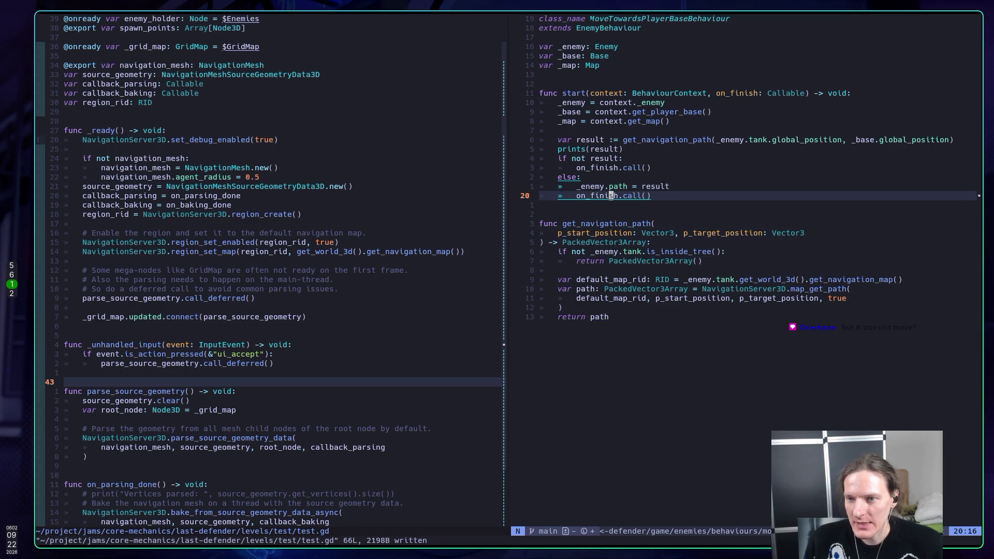
key(g)
key(c)
key(c)
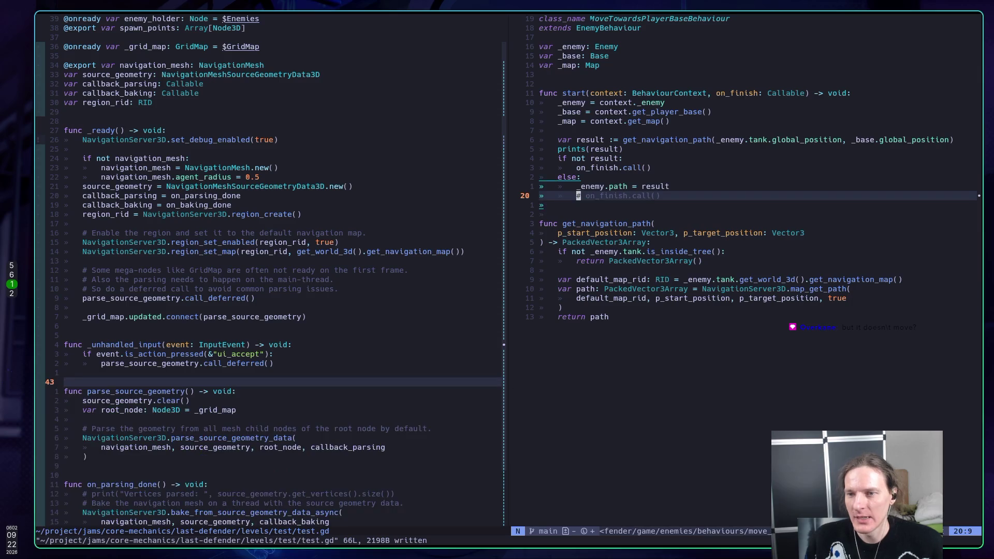
text(:w)
key(Return)
Open a new line below the path assignment, then return to Godot and run the project
key(k)
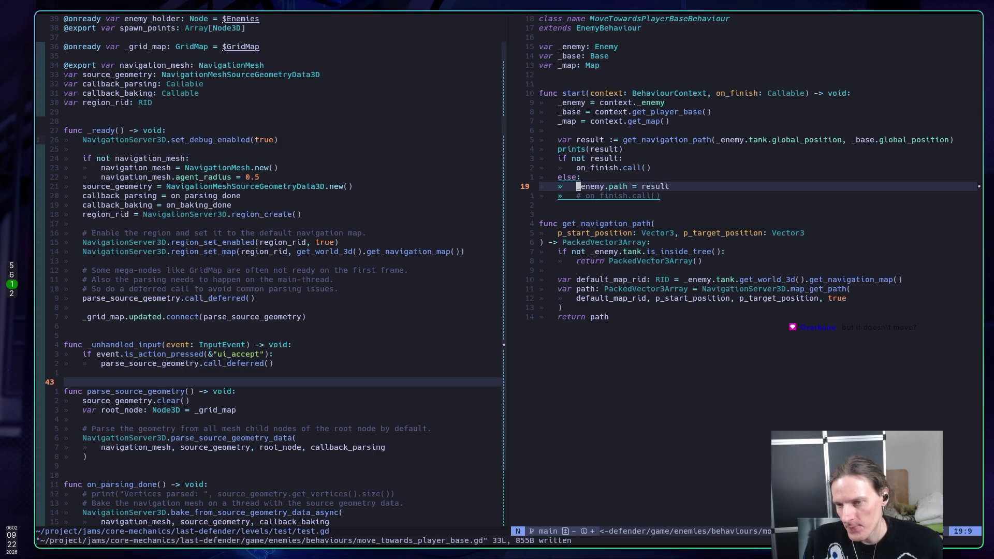
key(o)
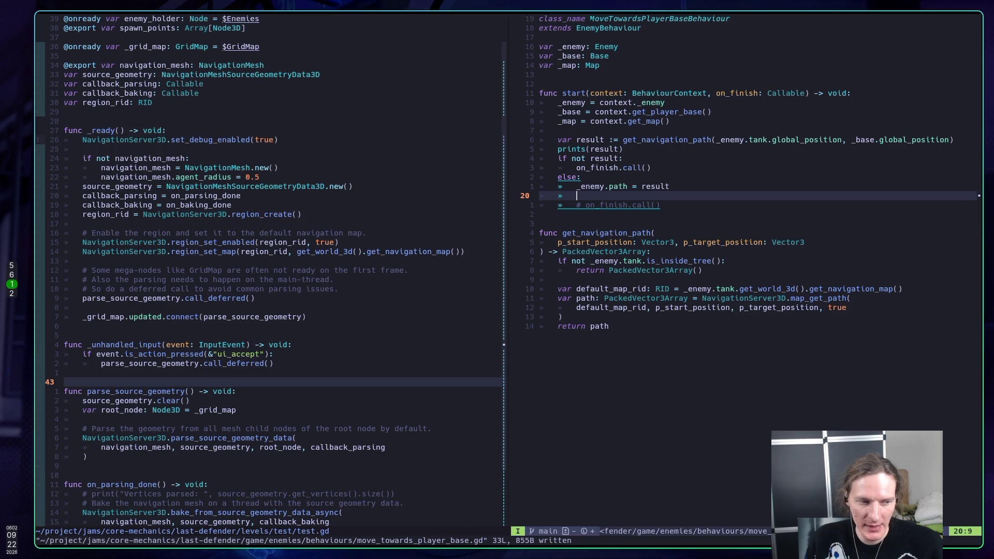
key(super+5)
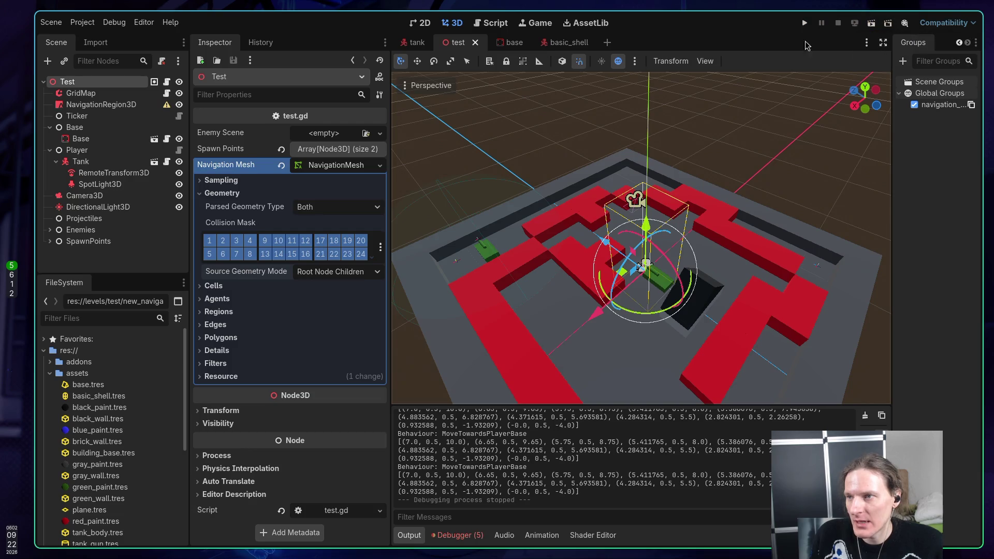
key(F5)
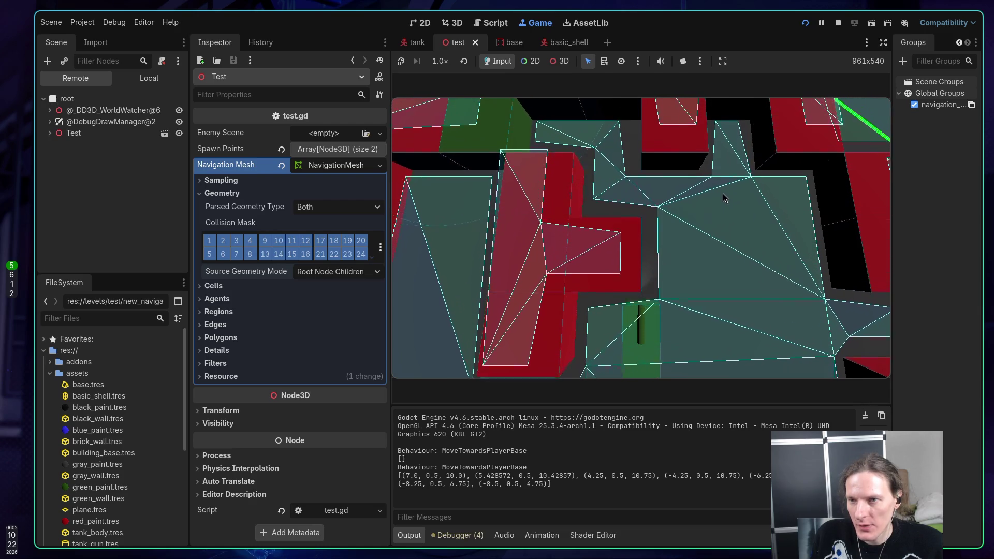
Check the green enemy path with the free camera, stop the game, and switch back to Neovim
click(683, 61)
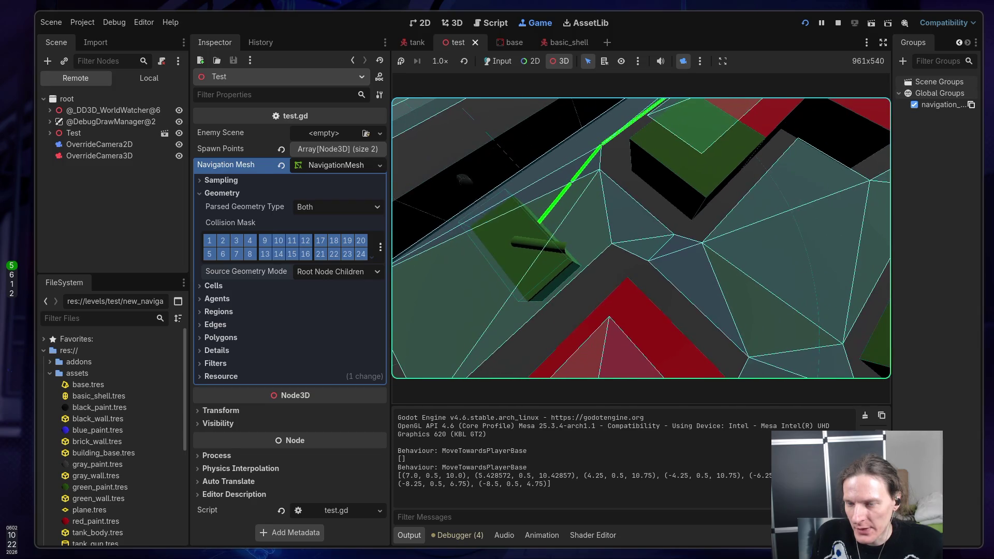
click(839, 23)
key(super+1)
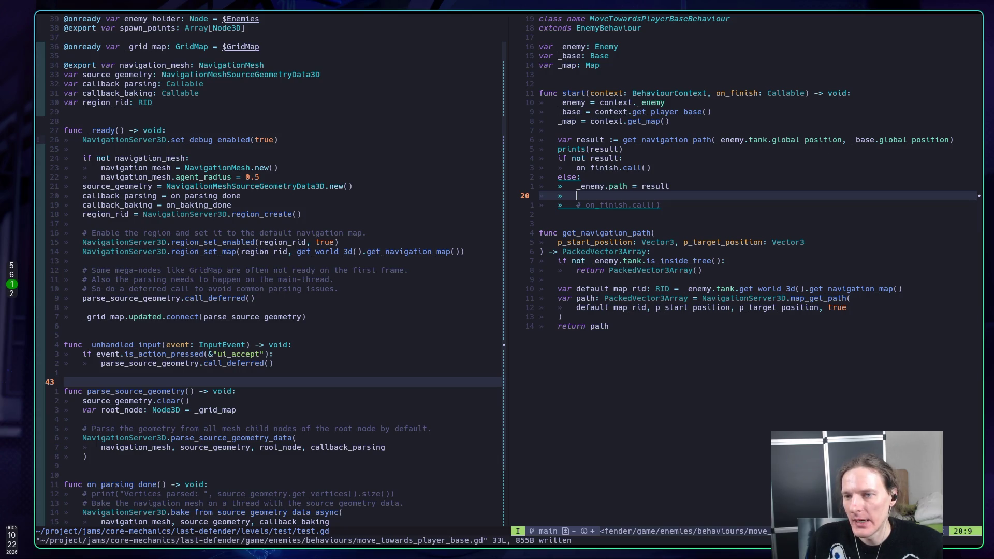
Type 'result.' after the path assignment and browse the array method completions without choosing one
text(result.)
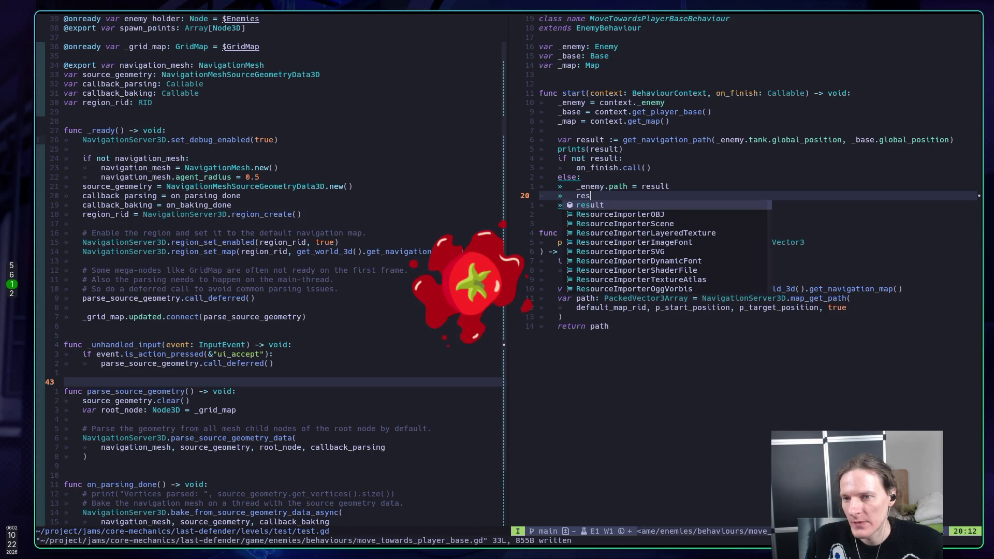
text(p)
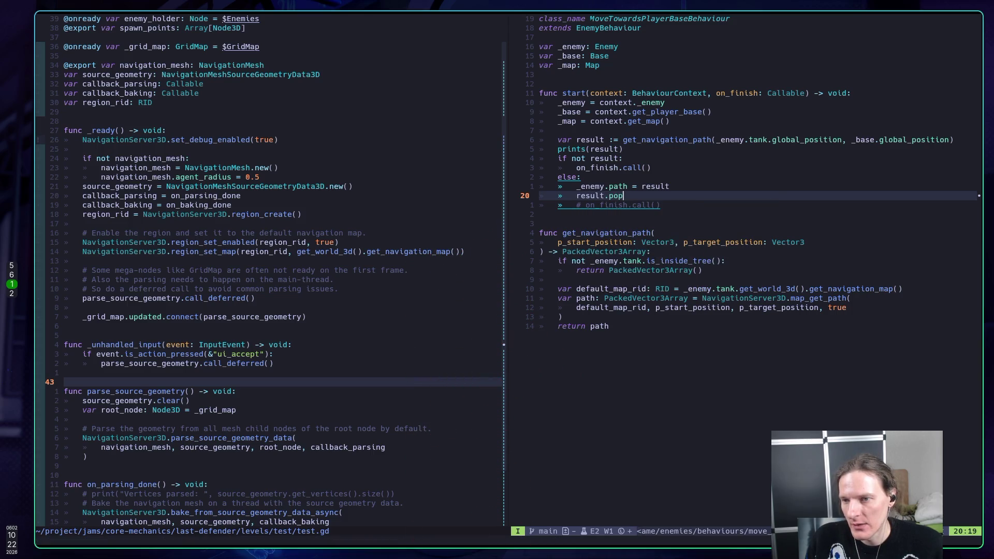
key(BackSpace)
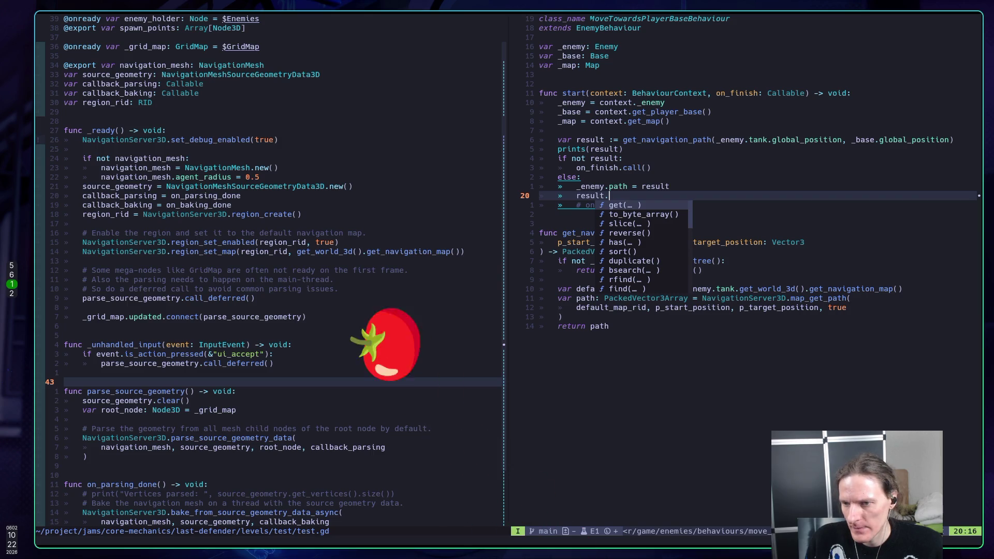
text(s)
key(BackSpace)
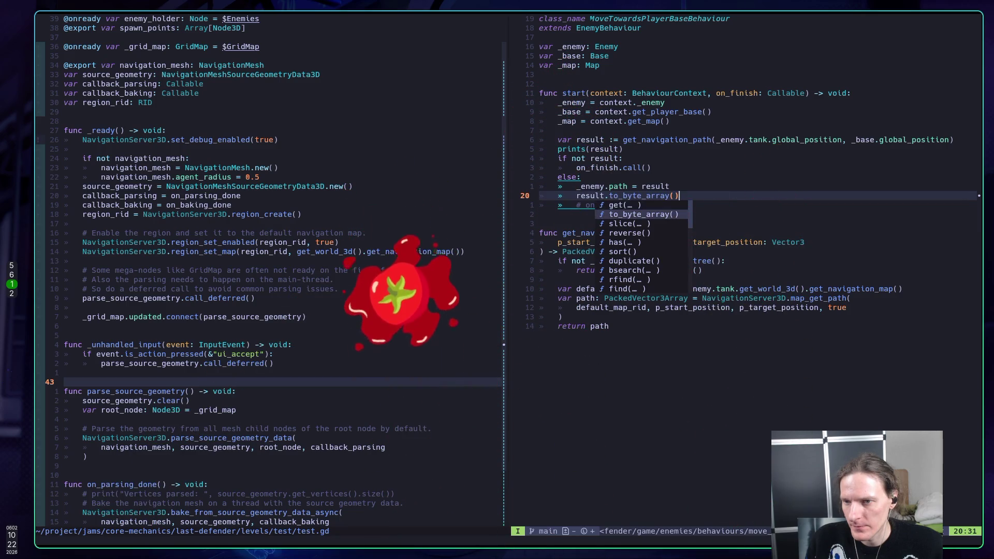
key(ctrl+n)
key(ctrl+n)
key(ctrl+n)
key(ctrl+n)
key(ctrl+n)
key(ctrl+n)
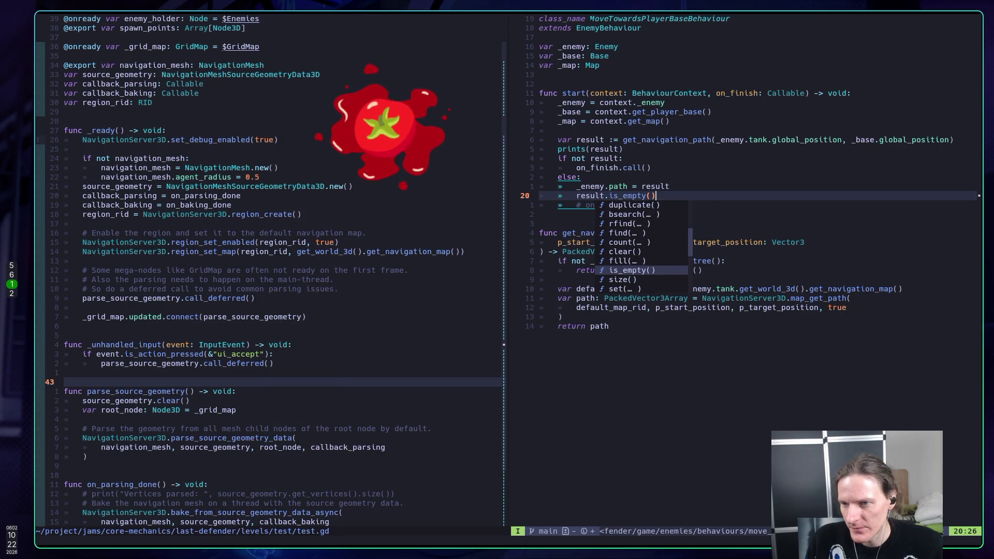
key(ctrl+e)
Turn the line into 'if result[1]:' and start its indented body
key(Left)
key(Left)
key(Left)
text(if)
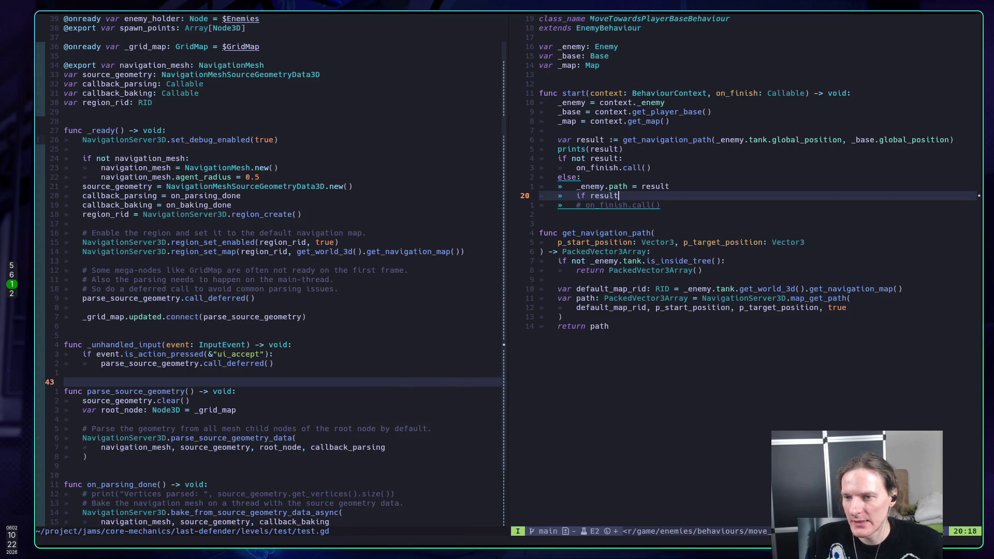
text([1])
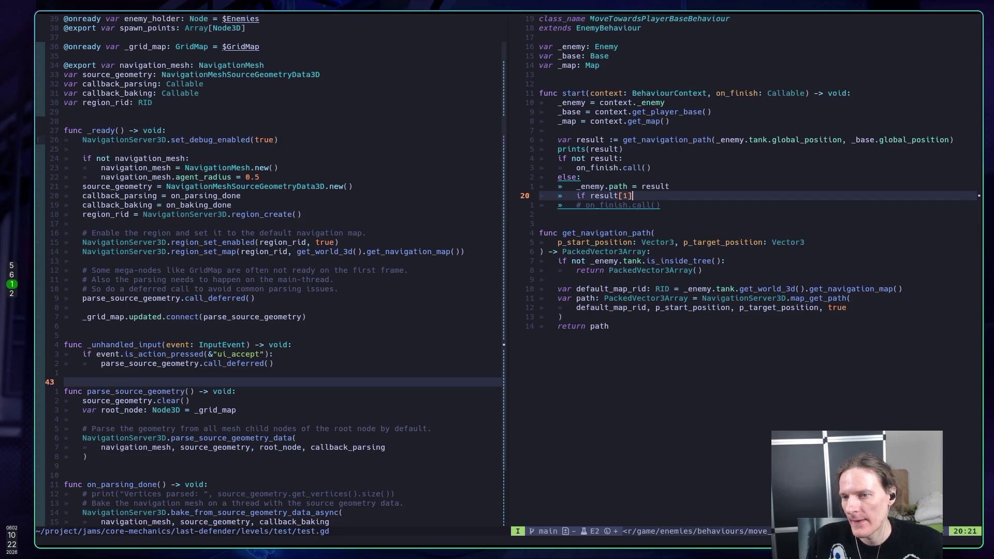
text(:)
key(Return)
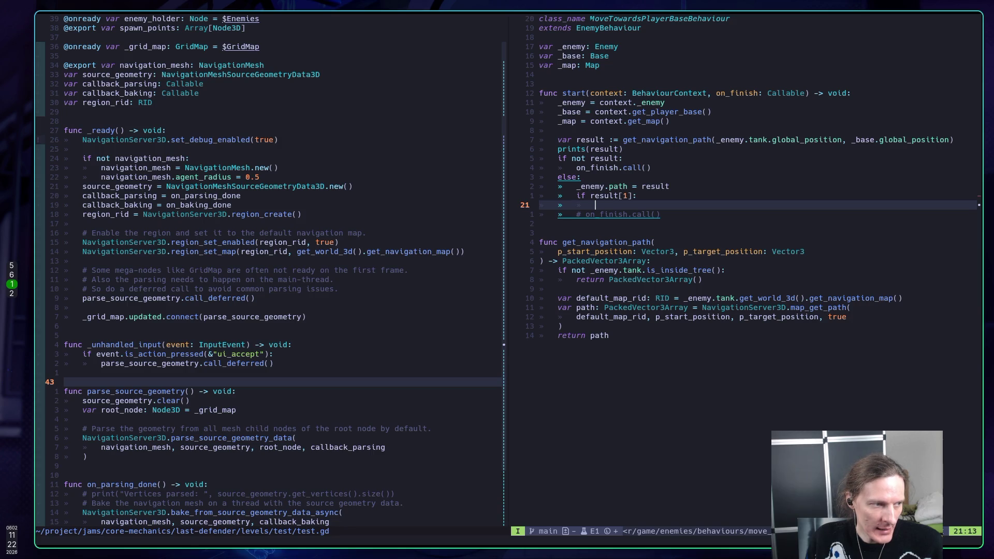
Add 'var dir: Vector3 = result' on a new line above the if condition
text(if)
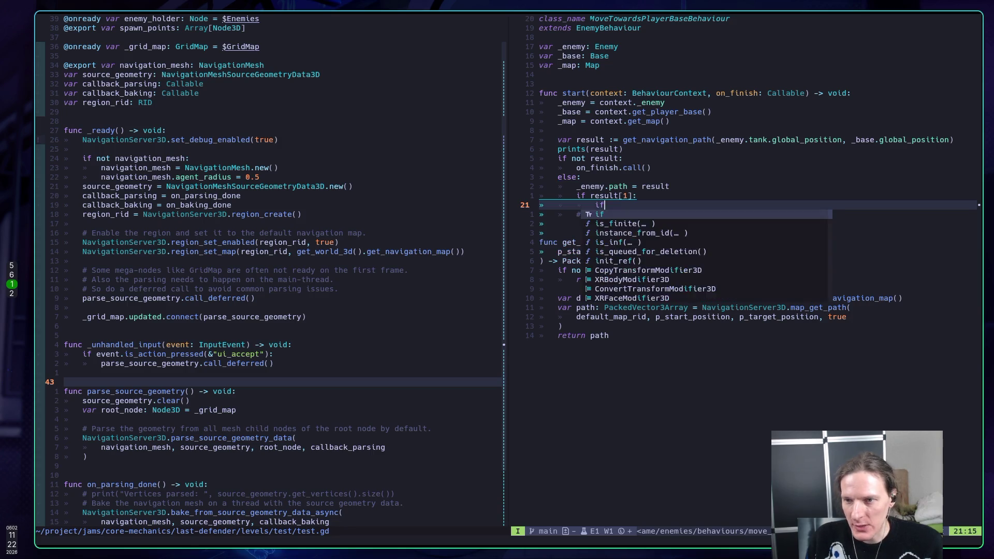
key(Up)
key(Up)
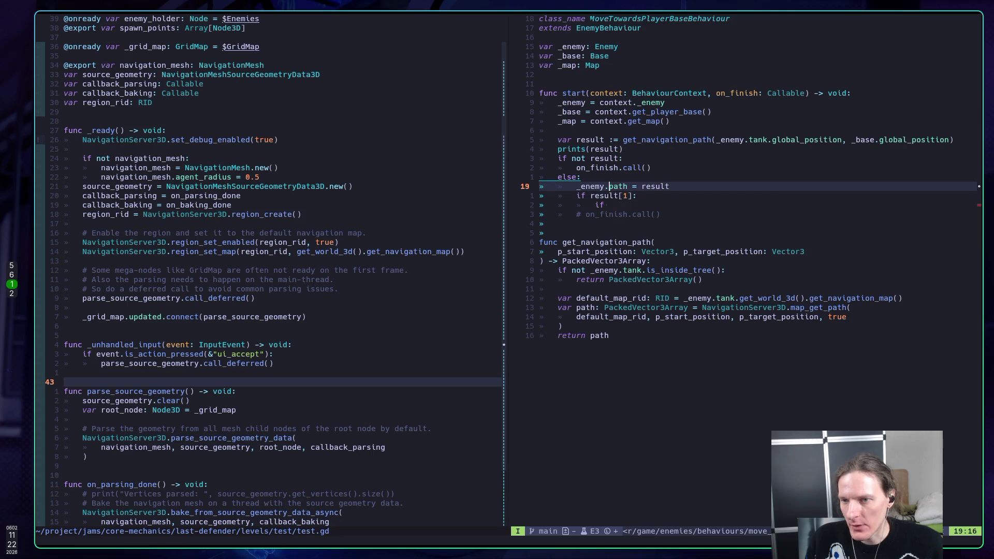
key(Escape)
text(ovar )
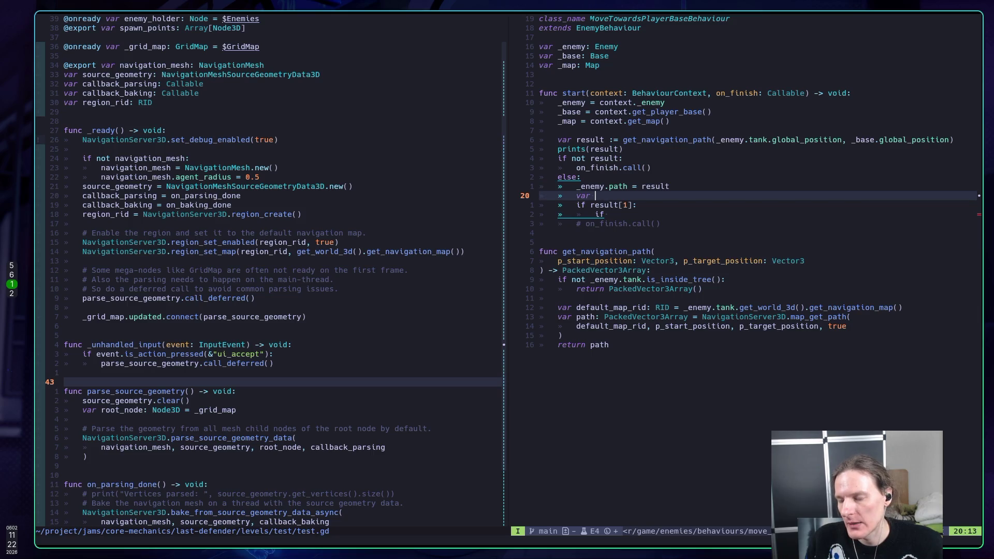
text(path)
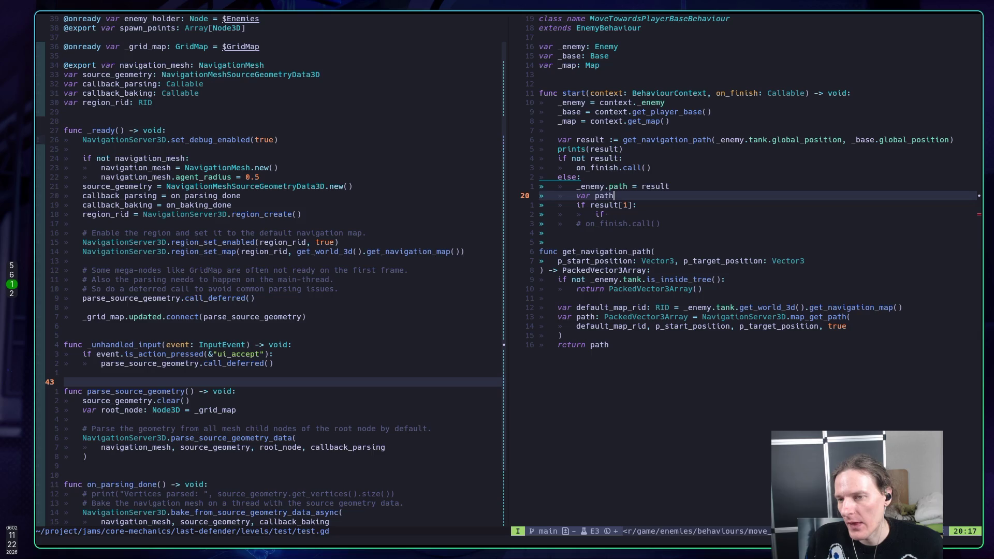
key(BackSpace)
key(BackSpace)
key(BackSpace)
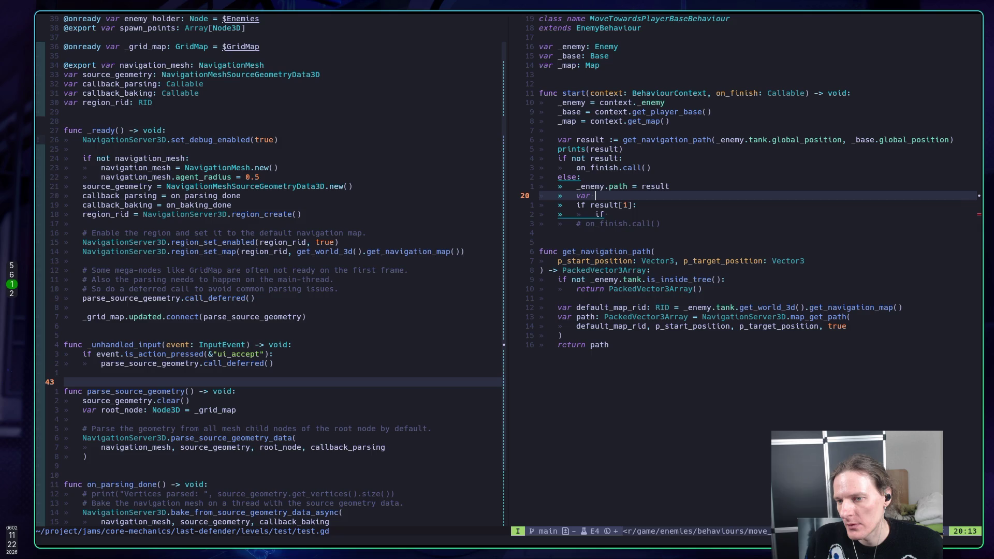
text(dir: Vec)
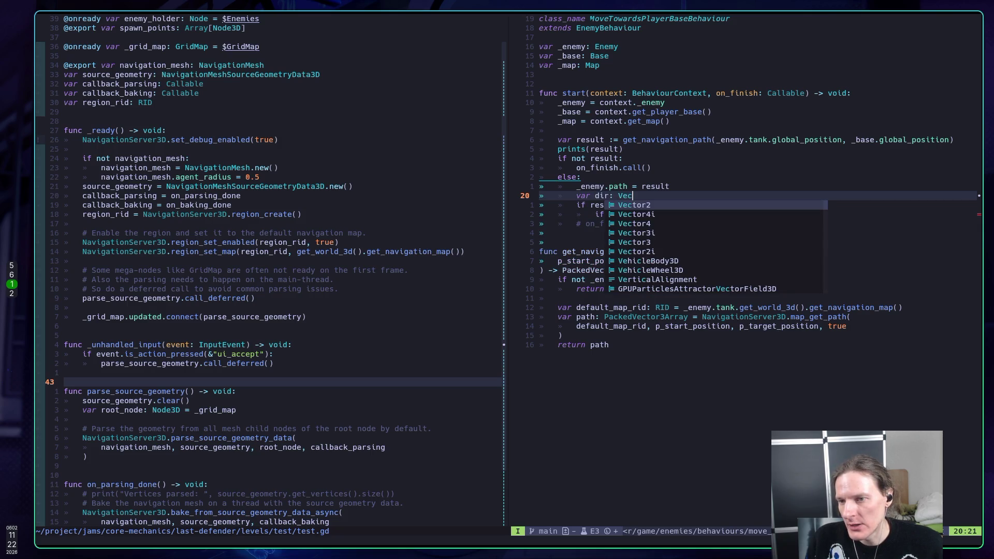
key(Tab)
key(Tab)
key(Tab)
text(= )
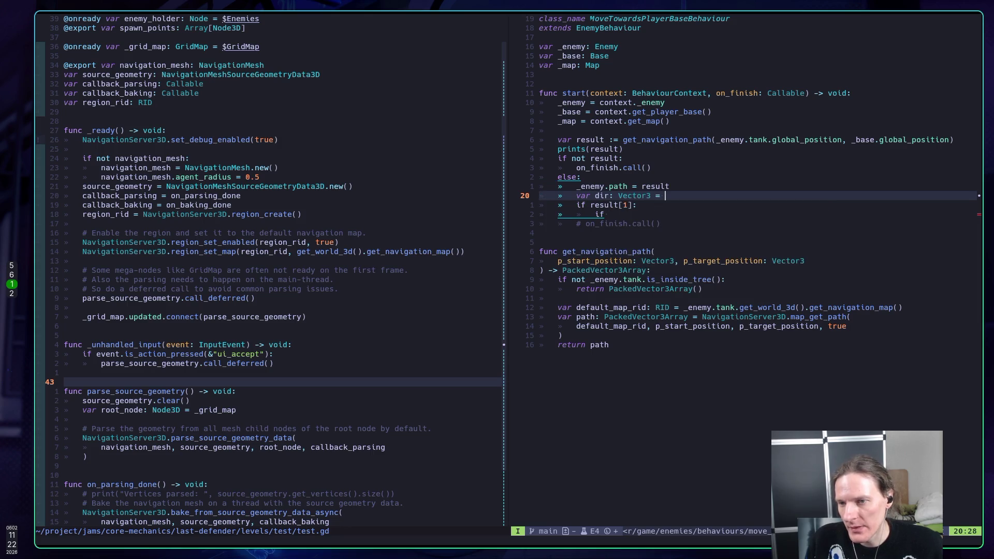
text(res)
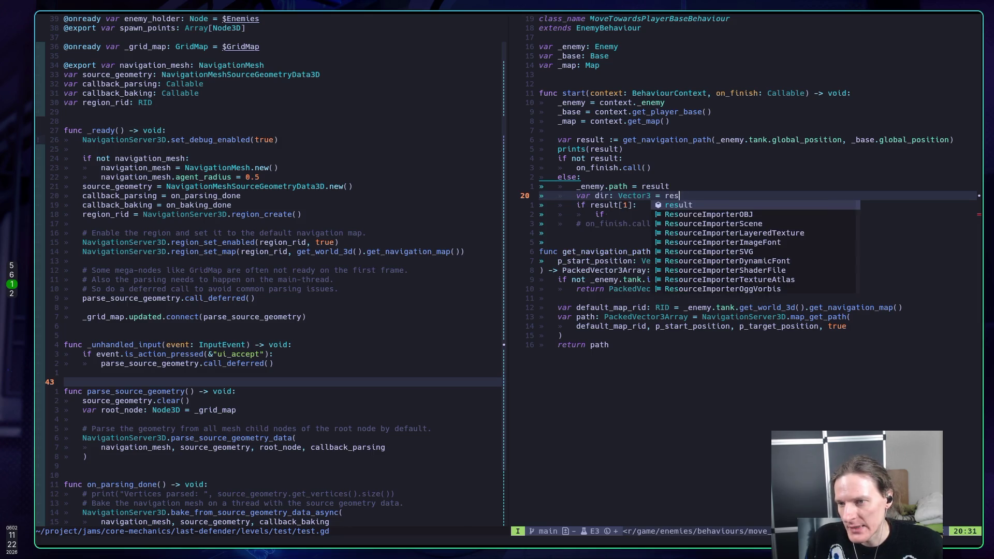
key(Tab)
text(.get()
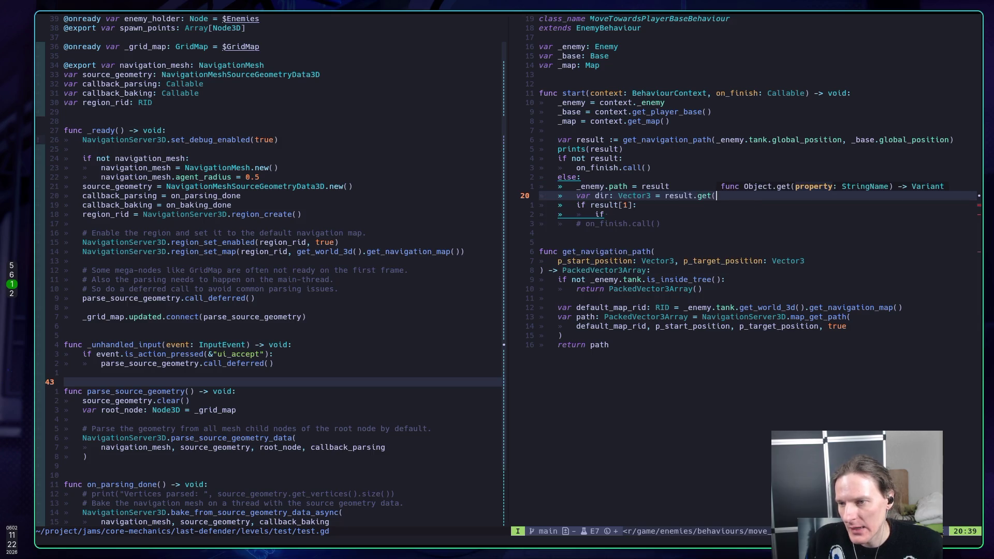
key(BackSpace)
key(BackSpace)
key(BackSpace)
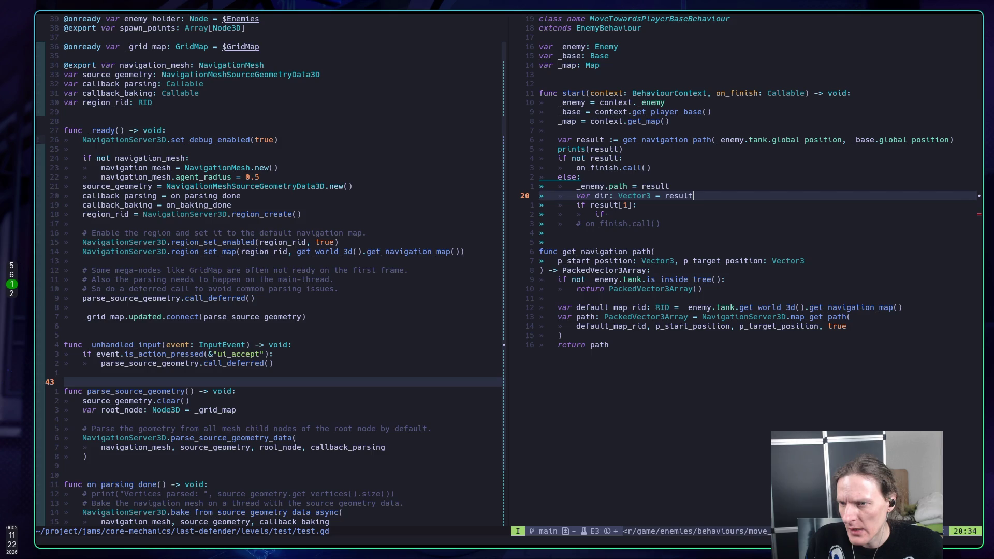
text(.)
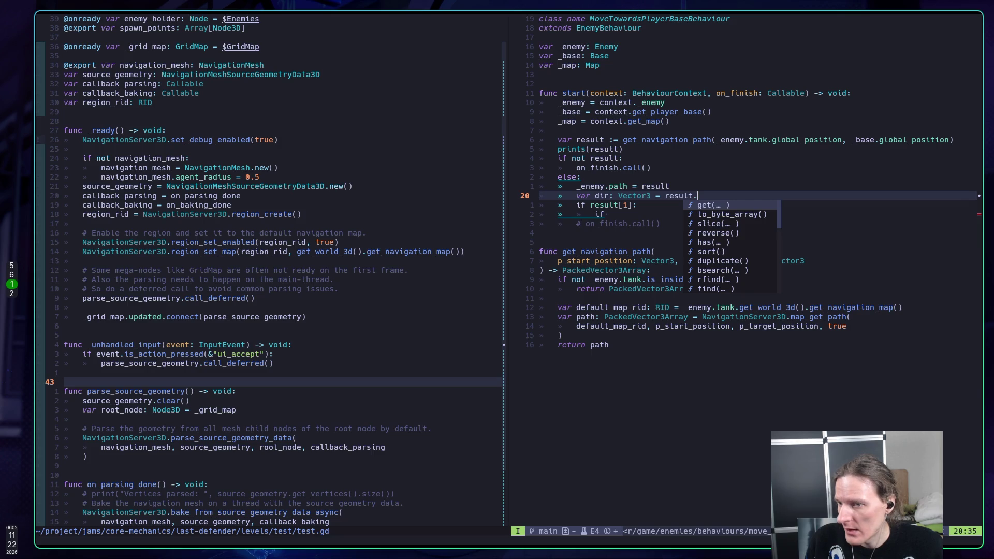
text(get()
key(BackSpace)
key(BackSpace)
key(BackSpace)
key(Escape)
Replace result's ':=' declaration with an explicit ': PackedV…' type annotation
key(k)
key(k)
key(k)
key(b)
text(bxhi: Pac)
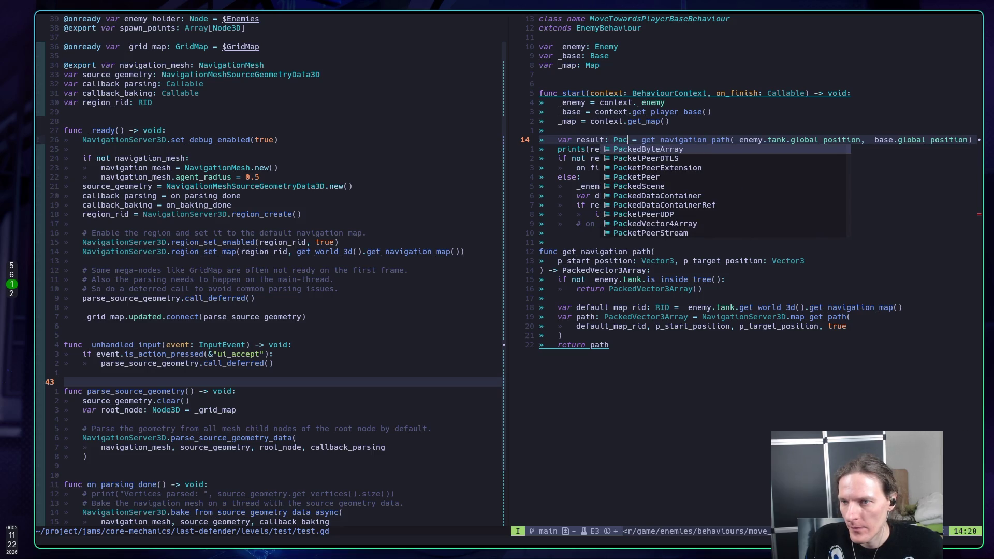
text(kedV)
Declare result as PackedVector3Array and save the behaviour script with :w
key(Tab)
key(Tab)
key(Escape)
text(:w)
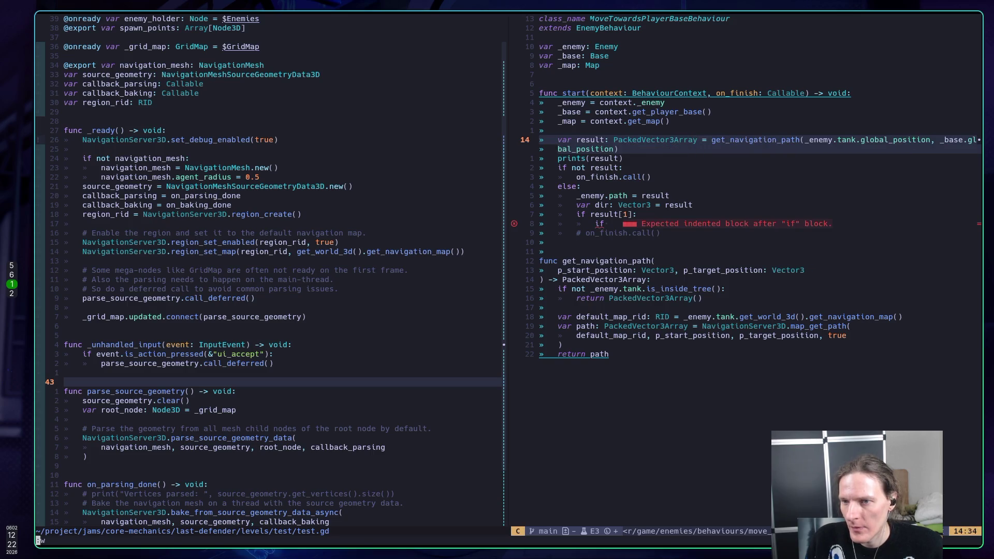
key(Return)
Set dir to result.get(1), the path's second point, and save with :w
key(j)
key(j)
key(j)
key(F)
key(t)
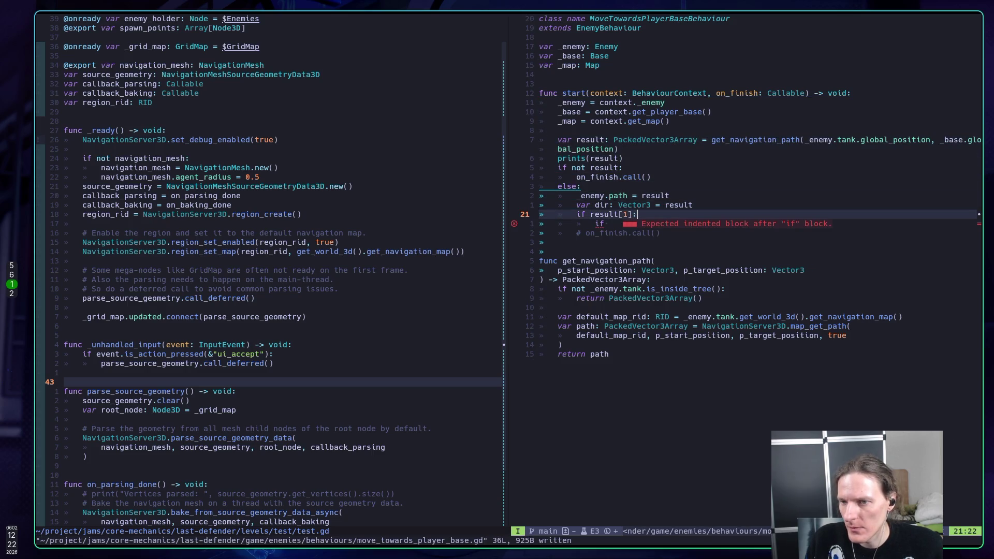
text(A)
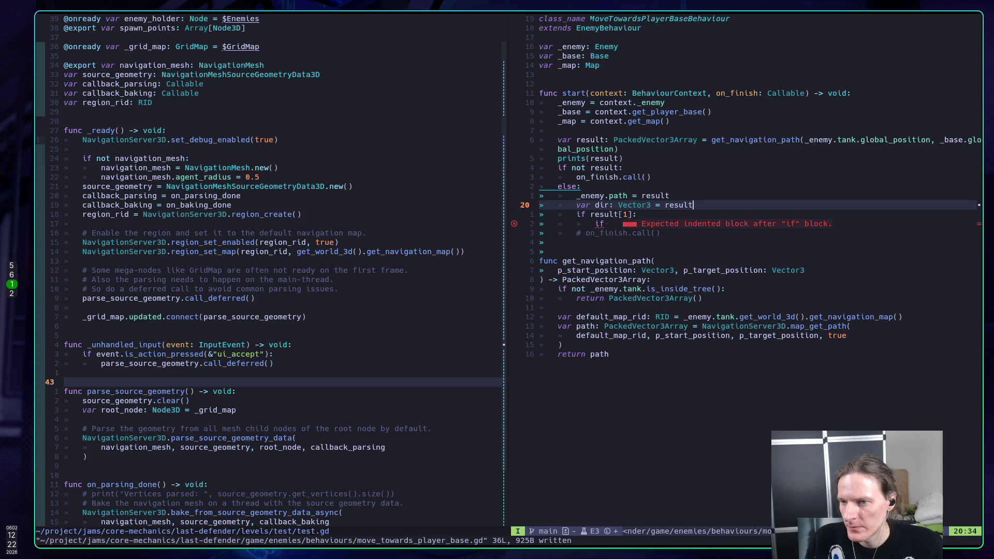
text(.get()
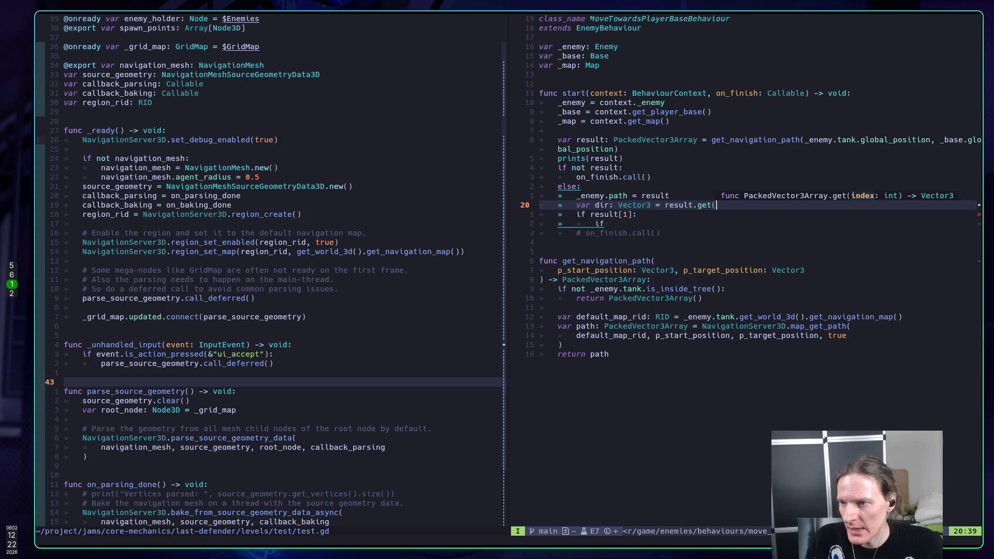
text(1)
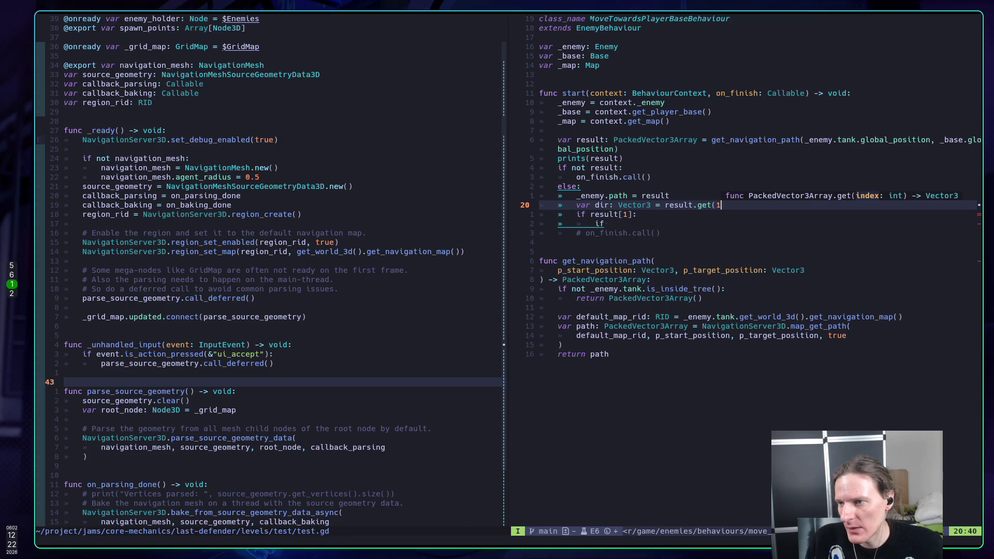
key(BackSpace)
key(BackSpace)
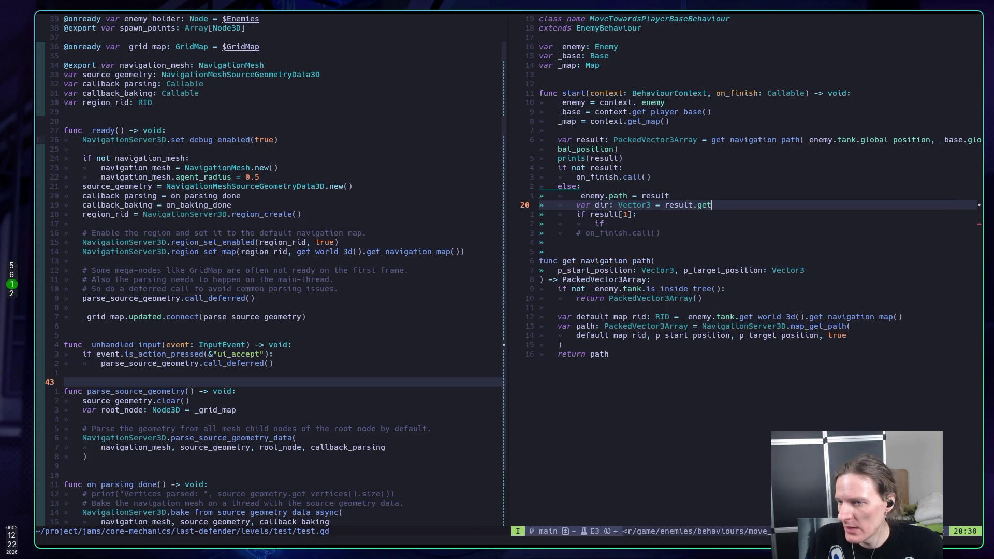
text((1)
key(Escape)
text(:w)
key(Return)
Begin replacing .get(1) on the dir line with result[ index access
key(h)
key(h)
key(h)
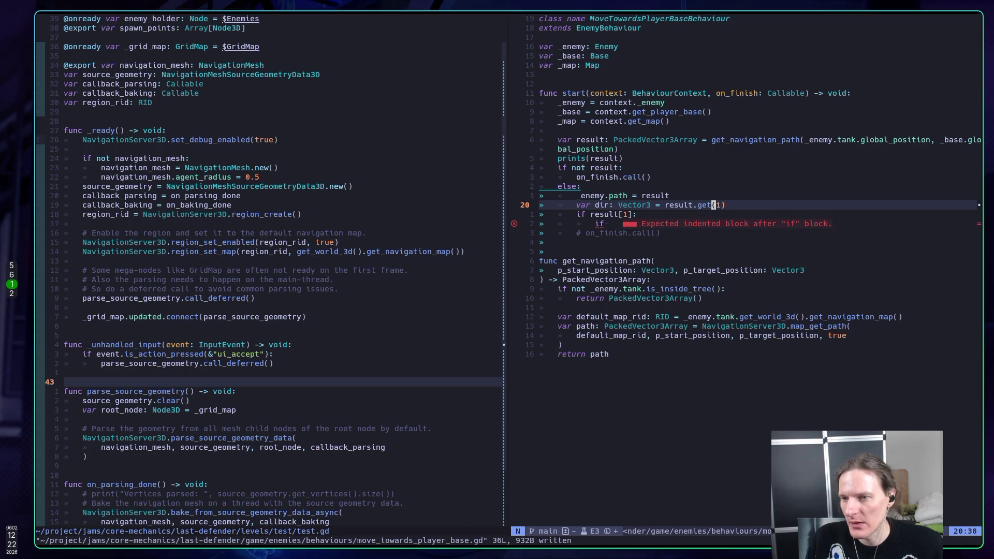
key(x)
key(x)
key(x)
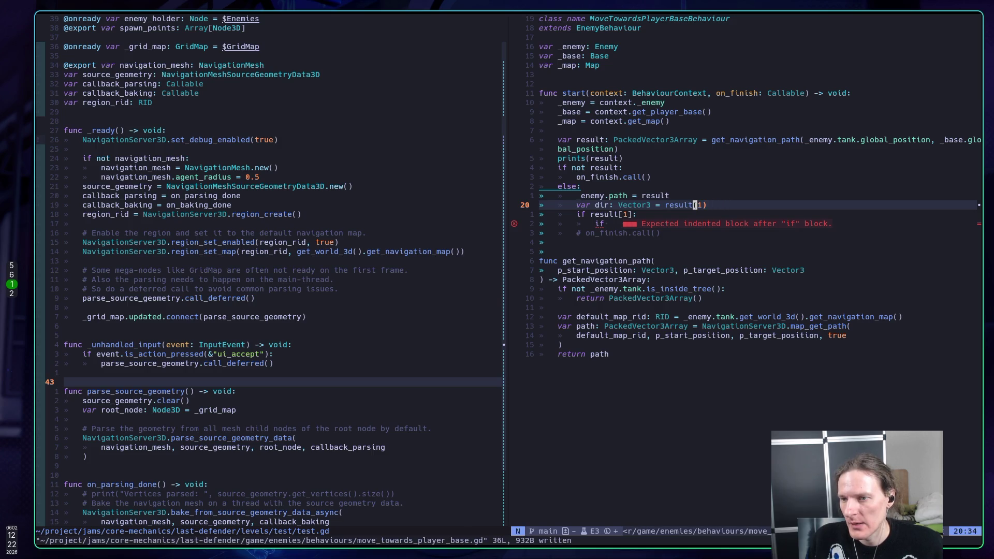
text(sult[)
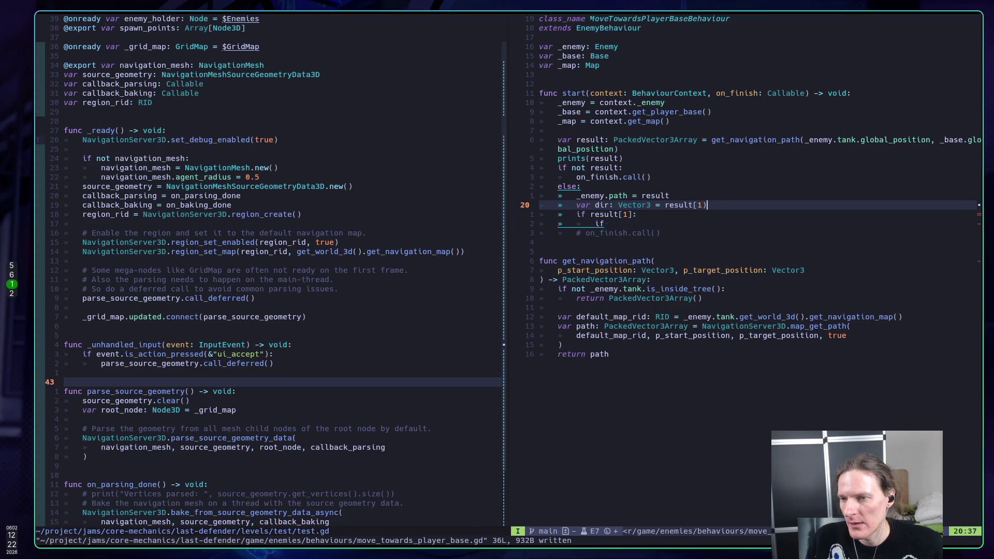
Complete dir's value as result[1]
key(Delete)
text(])
key(Escape)
Replace the old result[1] if condition with dir.x > dir.y
key(j)
key(j)
key(j)
key(k)
key(k)
key(F)
key(s)
key(b)
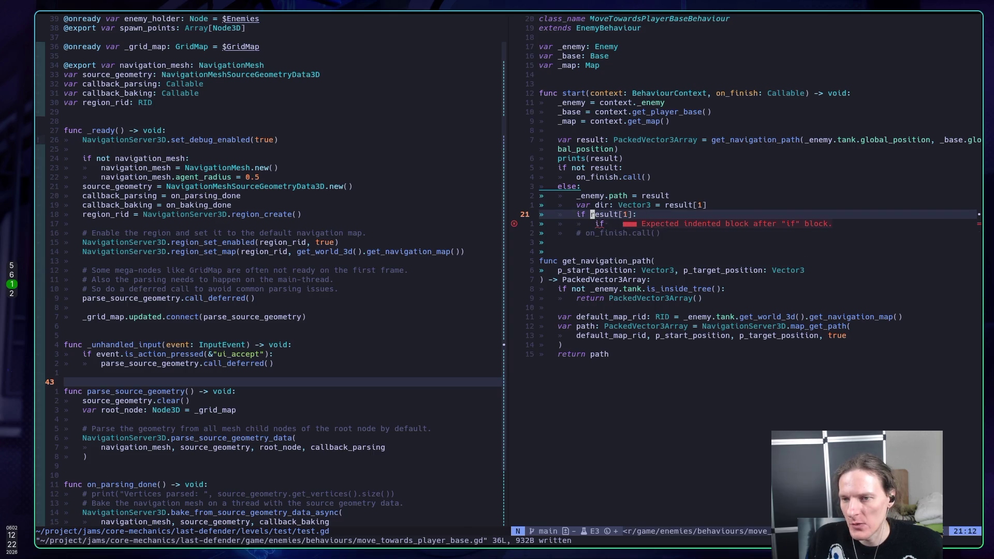
key(shift+c)
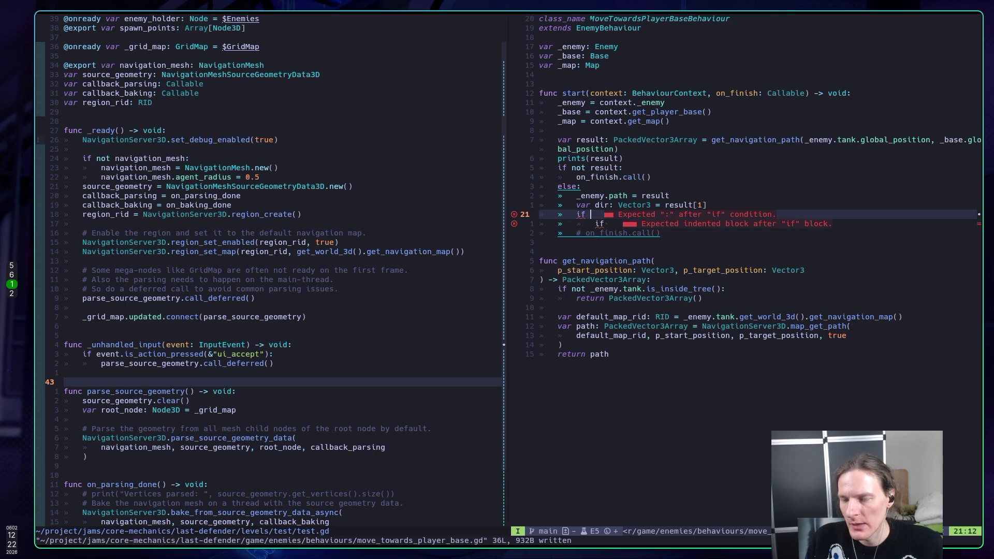
text(dir)
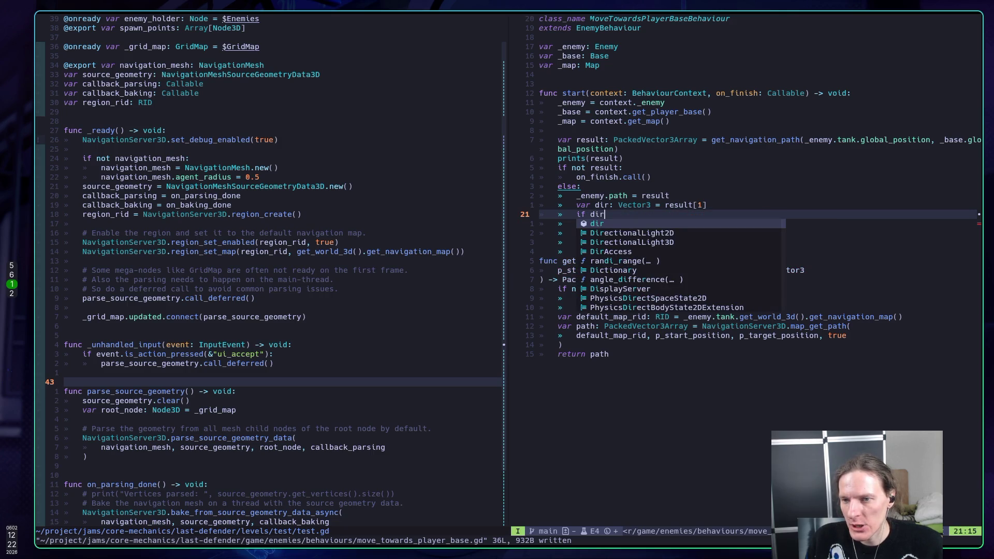
text(.x >)
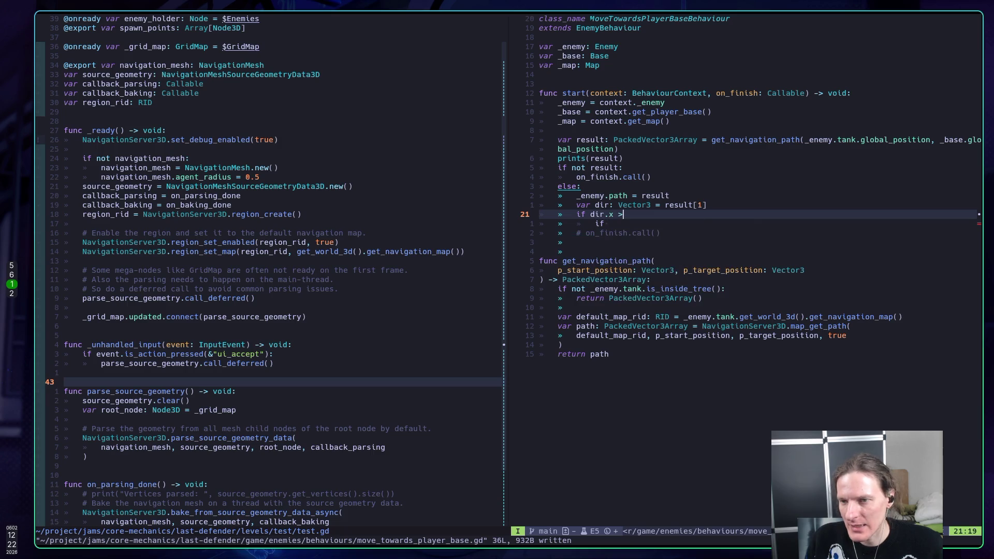
text( dir.y)
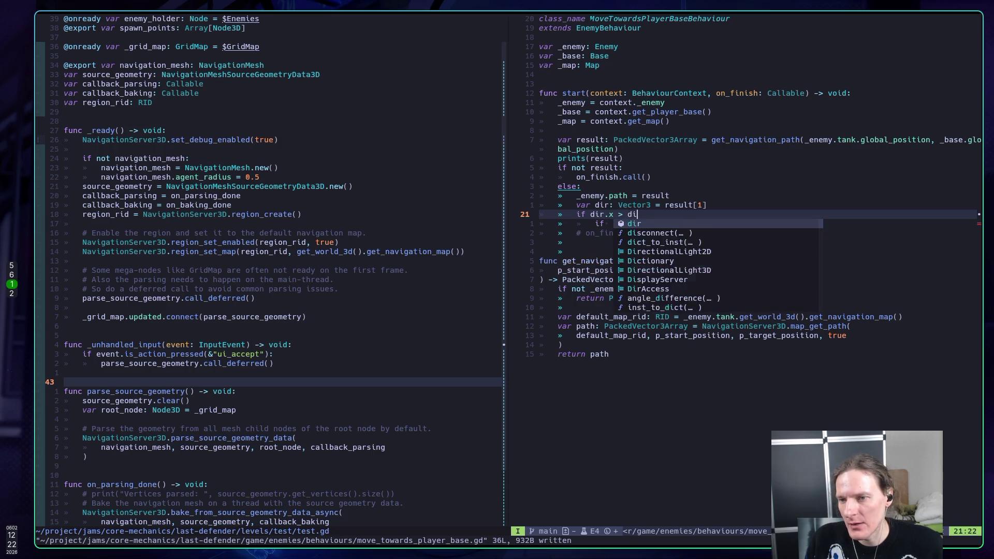
text(:)
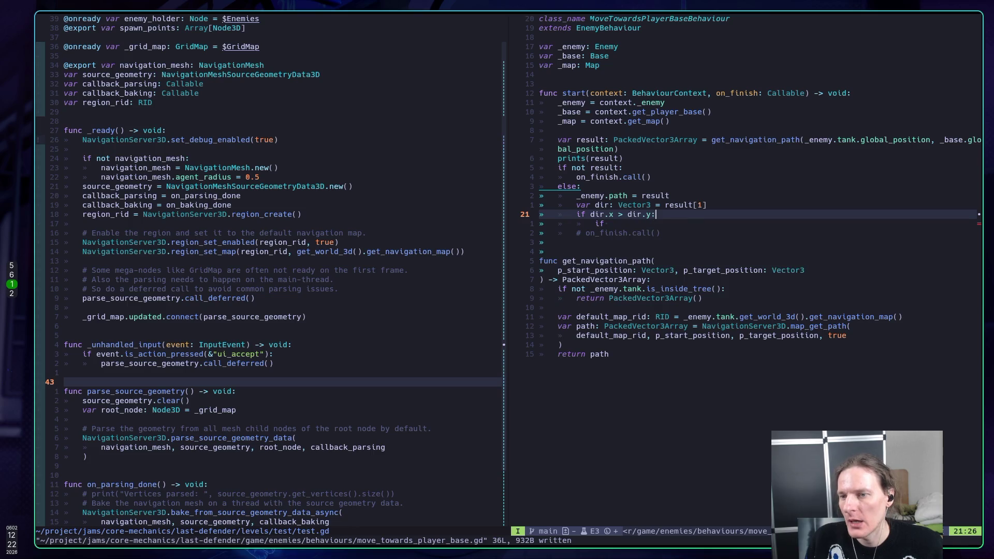
key(Escape)
Change the comparison to dir.x > dir.z and save with :w
key(shift+x)
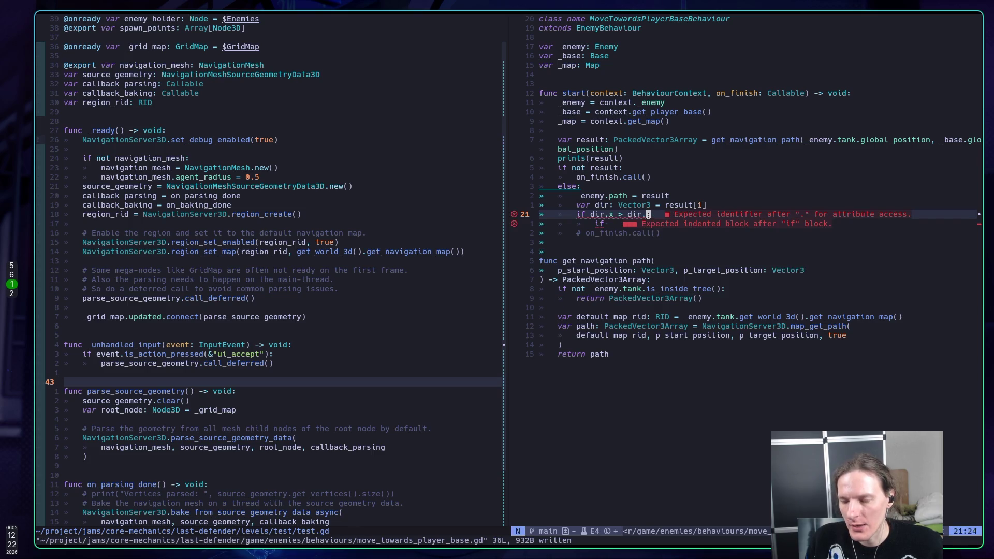
key(z)
key(z)
key(z)
key(Escape)
text(ir.z)
key(Escape)
text(:w)
key(Return)
key(j)
key(h)
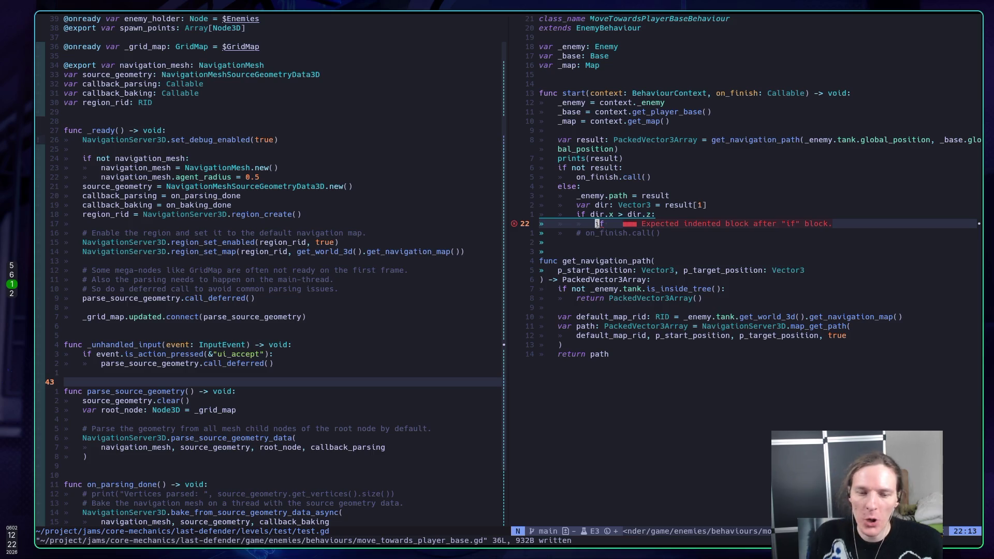
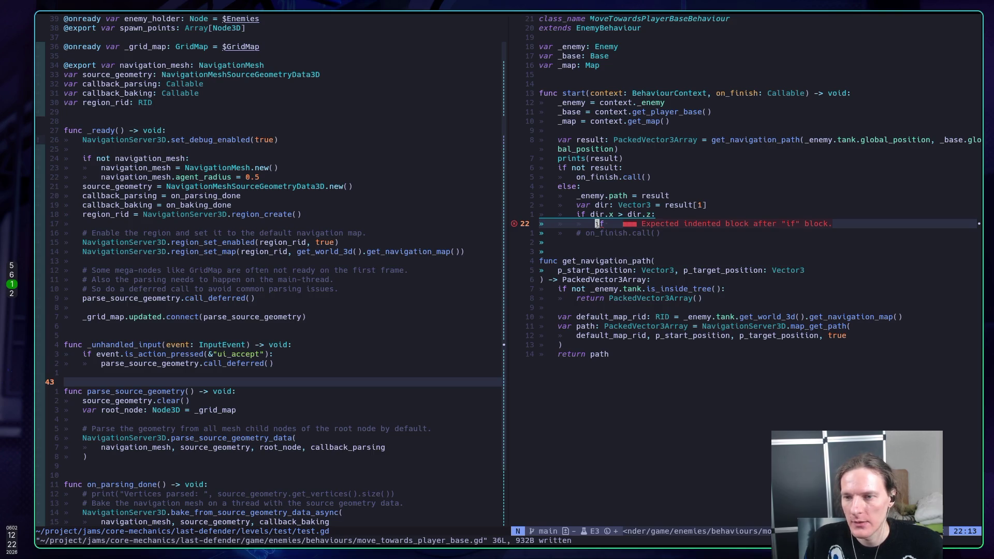
Replace the stray 'if' on line 22 with a call to _enemy.move_randomly()
key(d)
key(w)
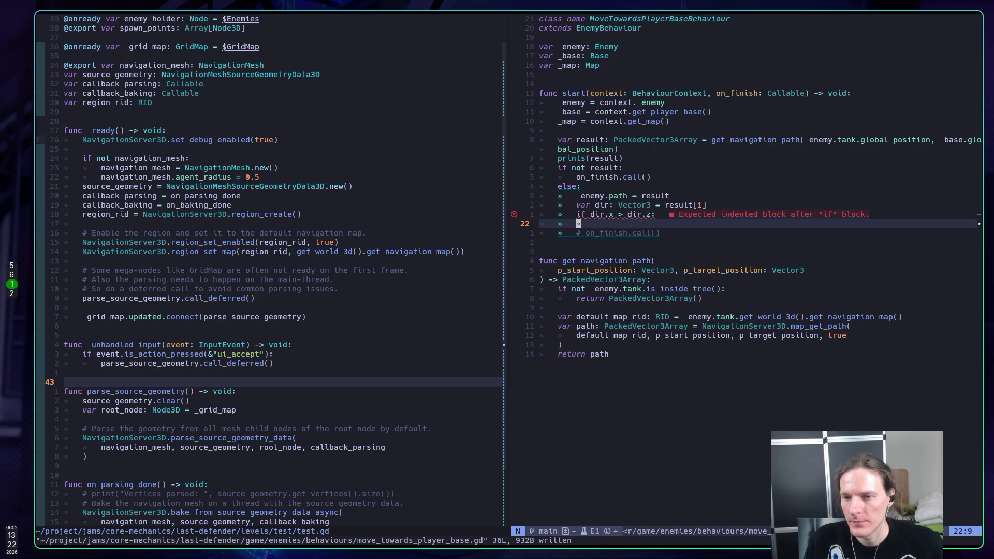
key(A)
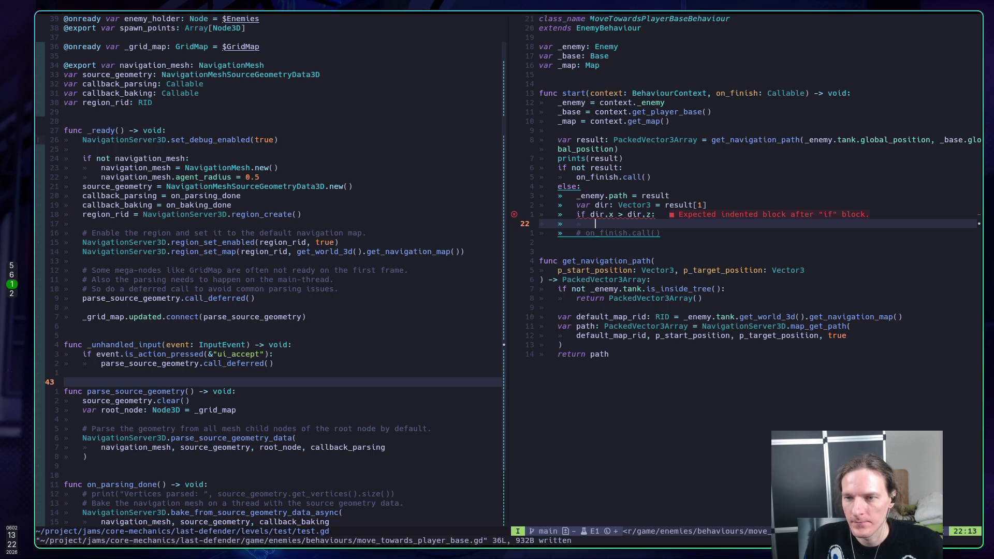
text(_enemy.)
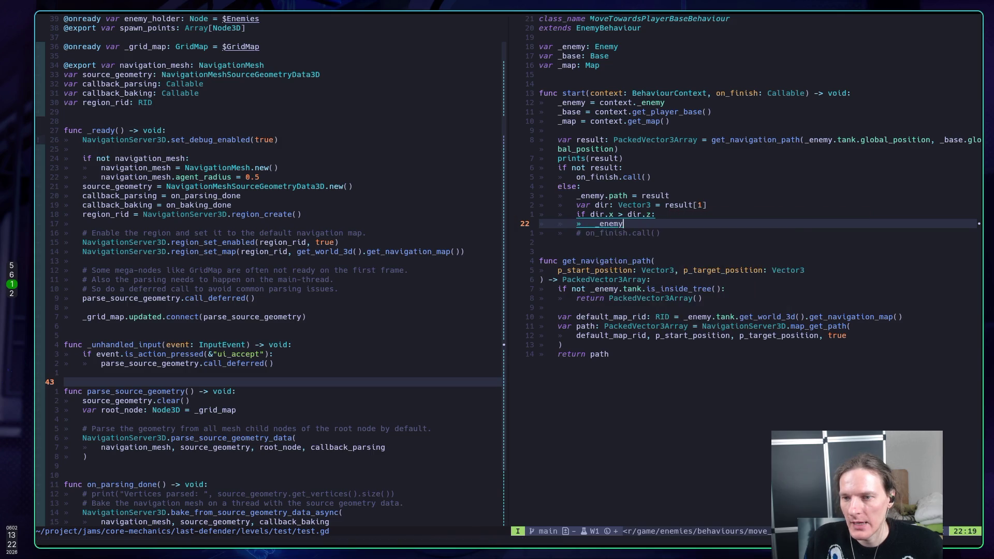
text(move)
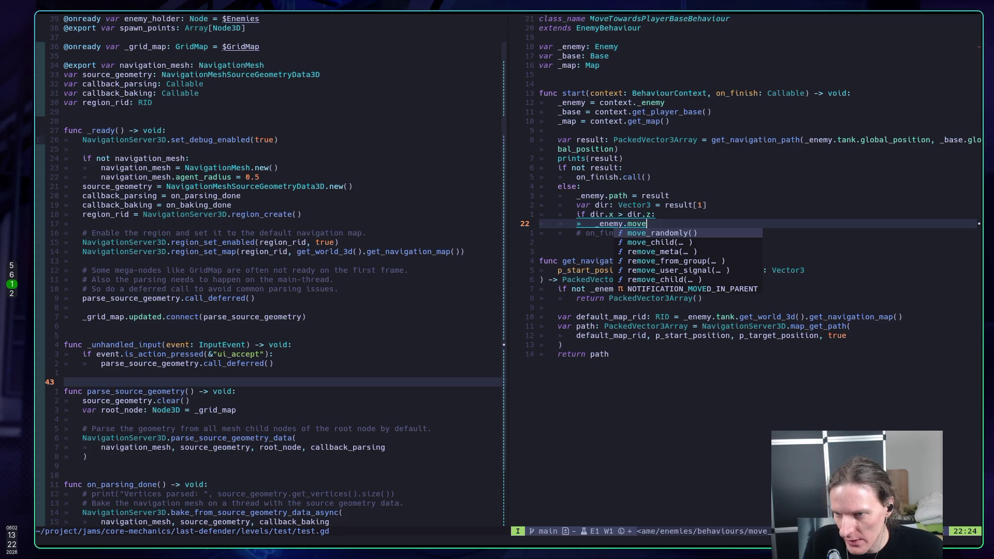
key(BackSpace)
text(update)
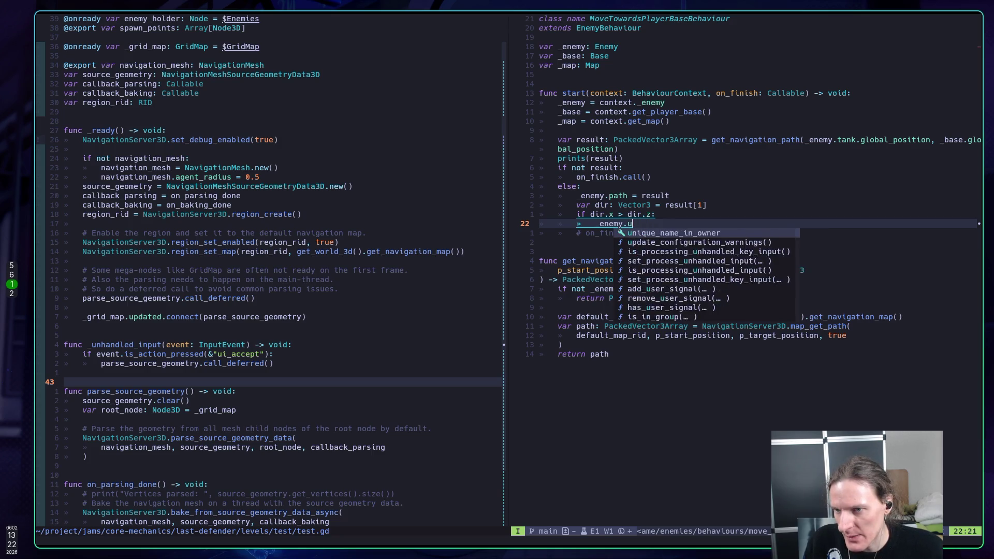
key(BackSpace)
key(BackSpace)
key(BackSpace)
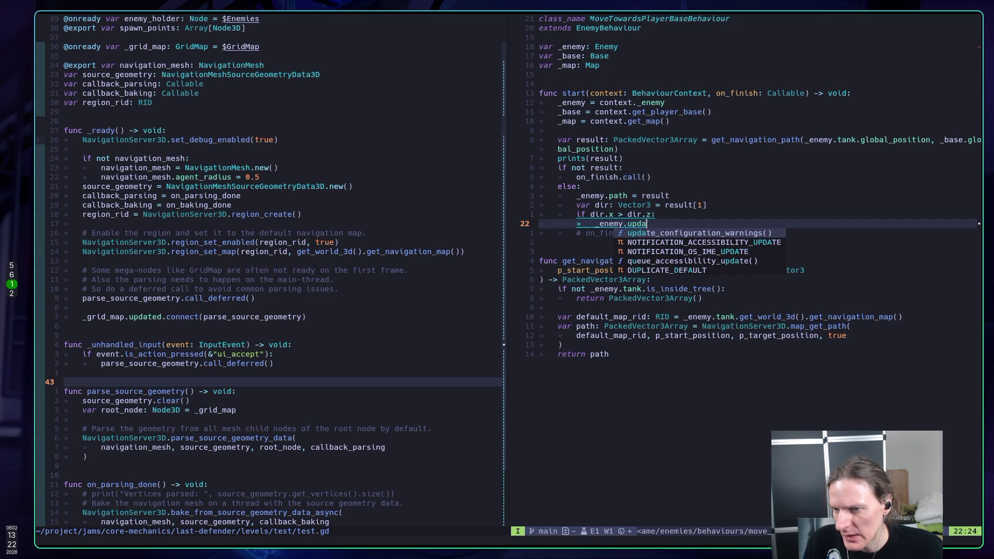
text(move)
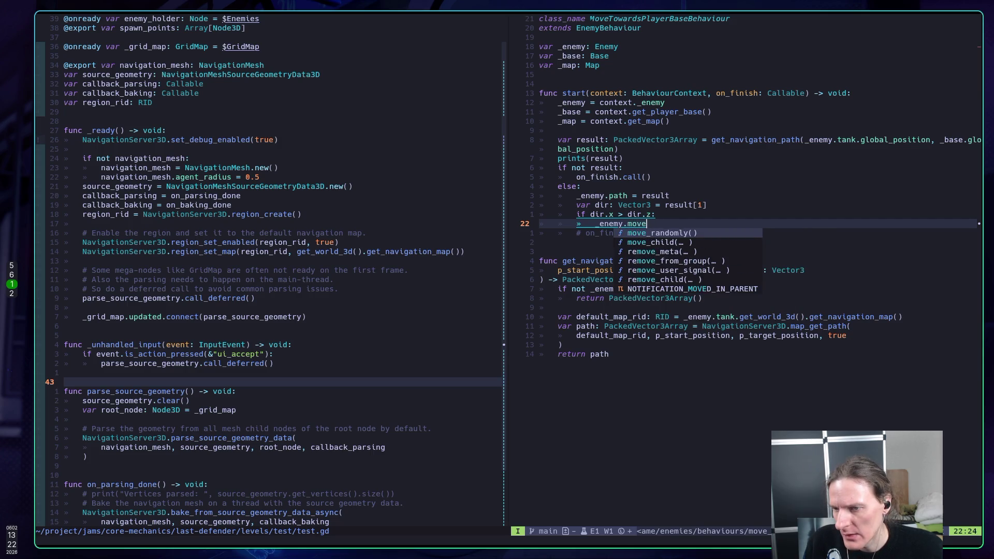
key(Return)
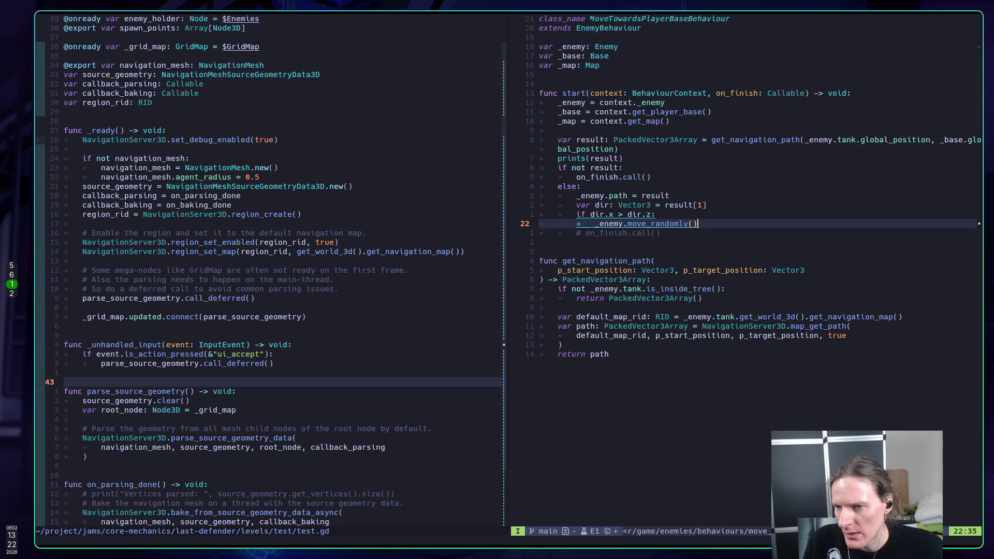
key(Escape)
Delete the commented on_finish line, save the script, and move to the left split
text(jdd:w)
key(Return)
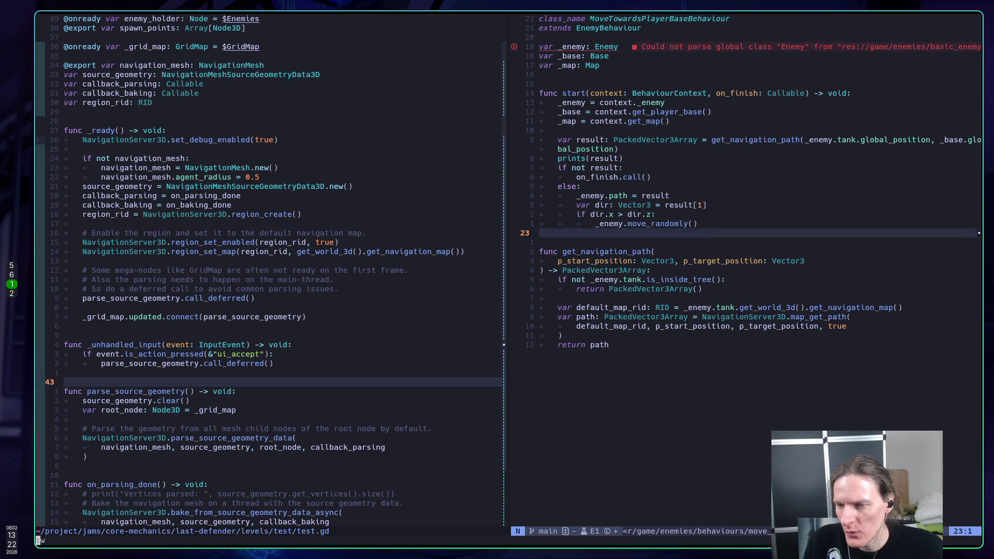
key(ctrl+w)
key(h)
key(j)
key(k)
key(k)
key(k)
key(space)
key(space)
Open enemy.gd in the left split, scrolled to move_randomly and fire_randomly, then return right
text(ene)
key(Return)
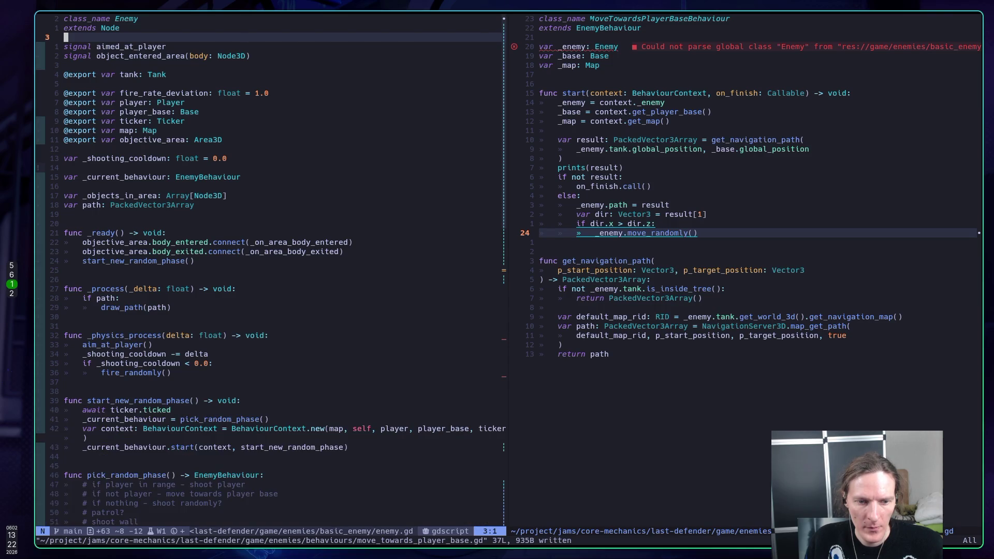
key(bracketright)
key(bracketright)
key(bracketright)
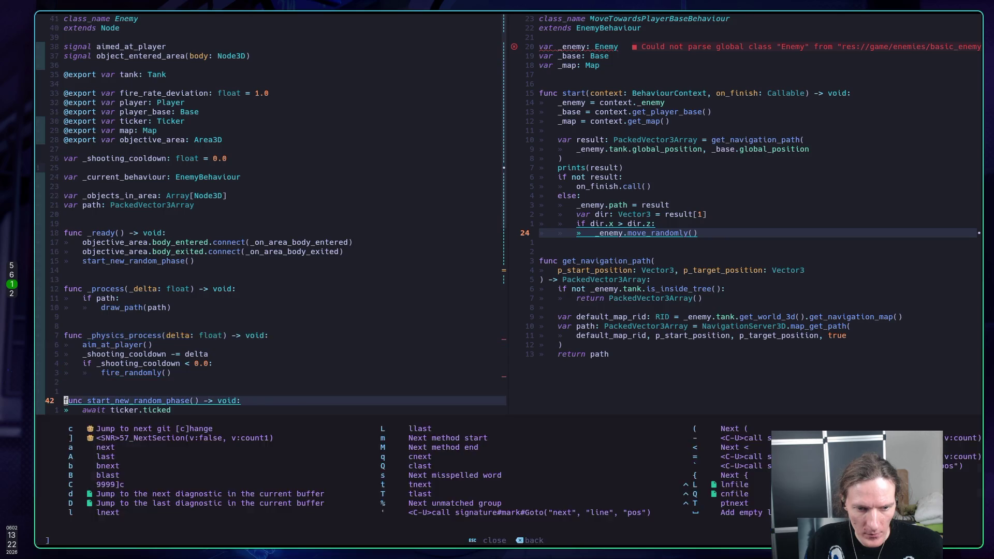
key(m)
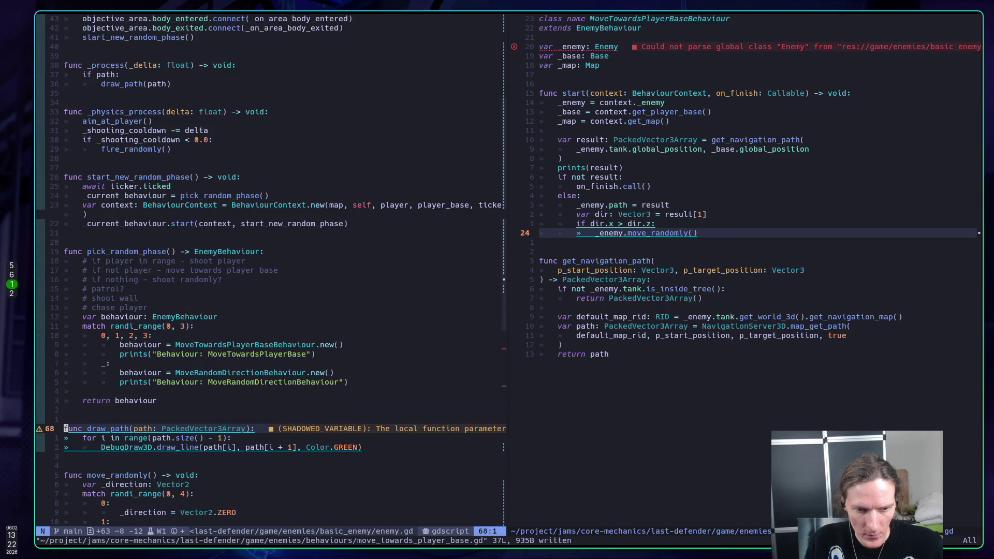
key(ctrl+d)
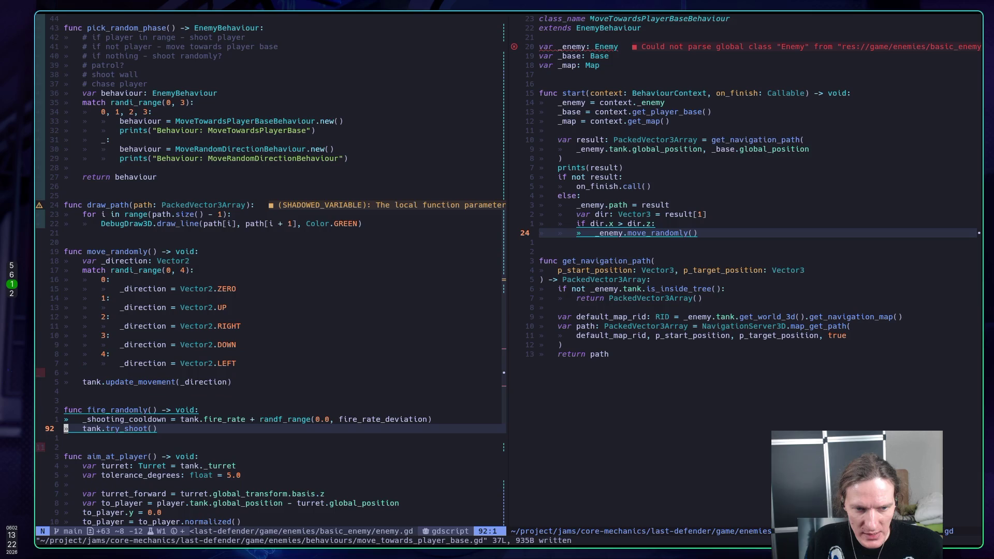
key(j)
key(ctrl+l)
Rename the move_randomly call to update_movement
key(w)
key(w)
key(w)
text(cwu)
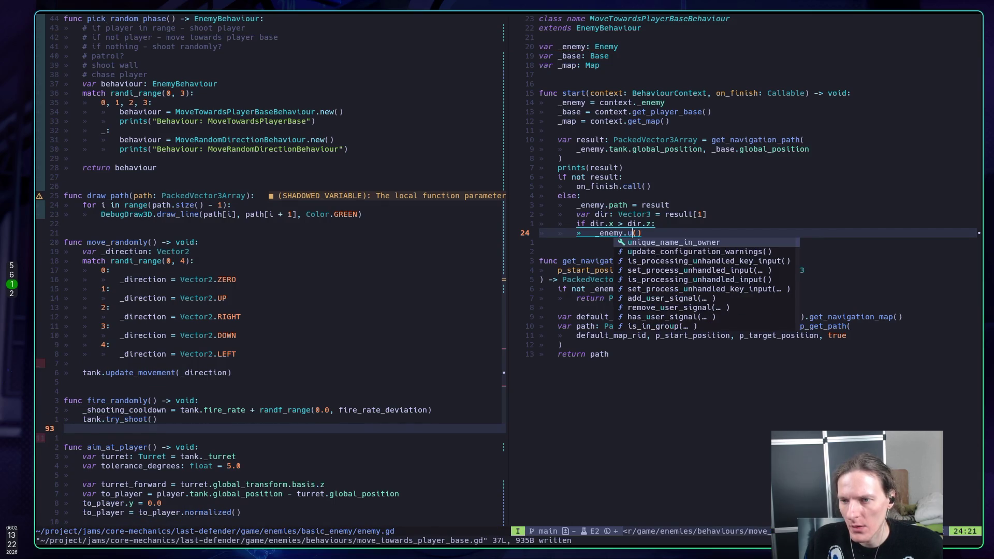
text(pdate)
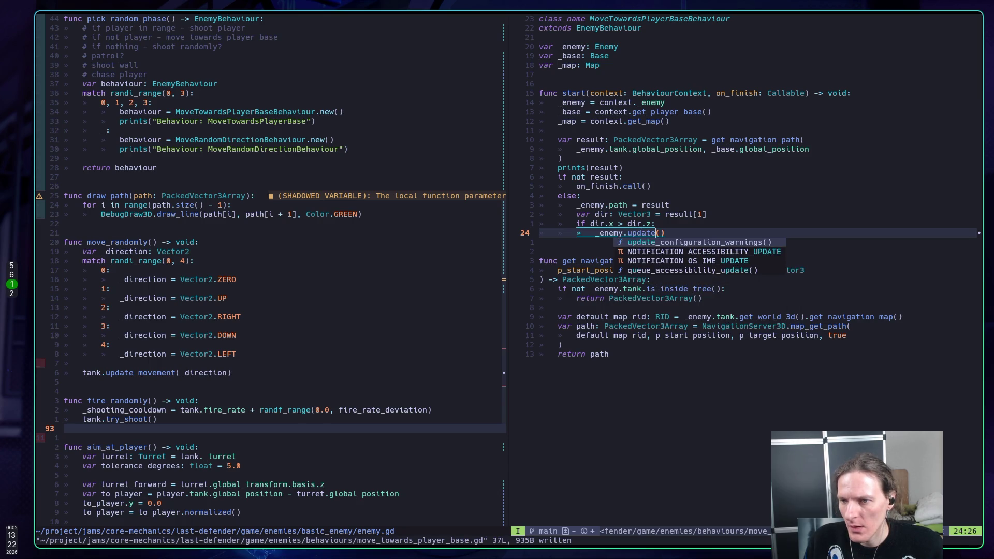
text(_)
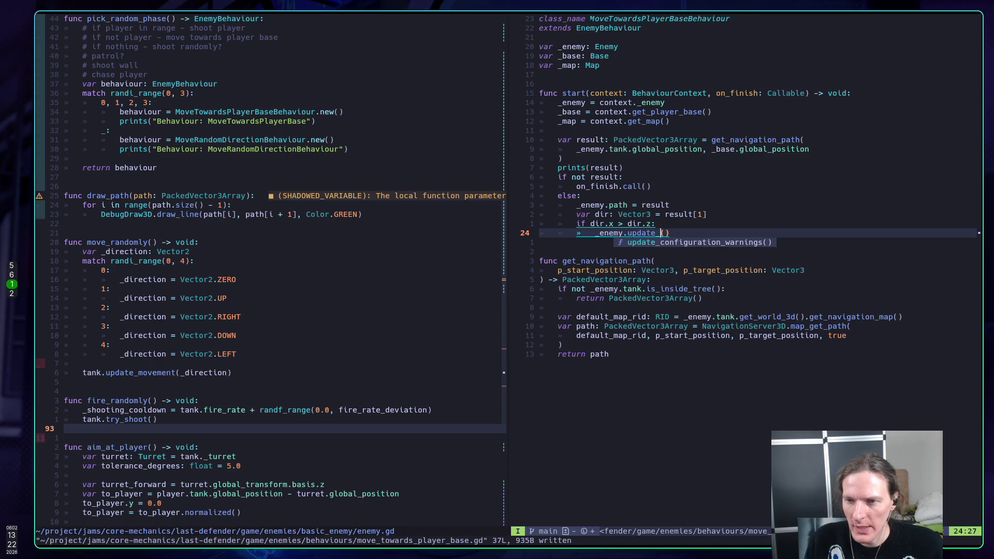
text(move)
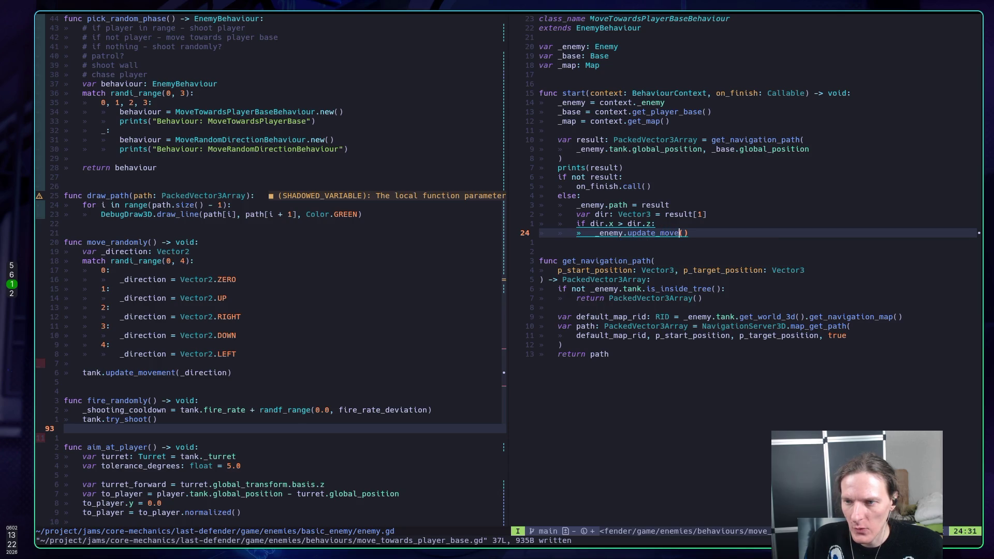
text(ment)
key(Escape)
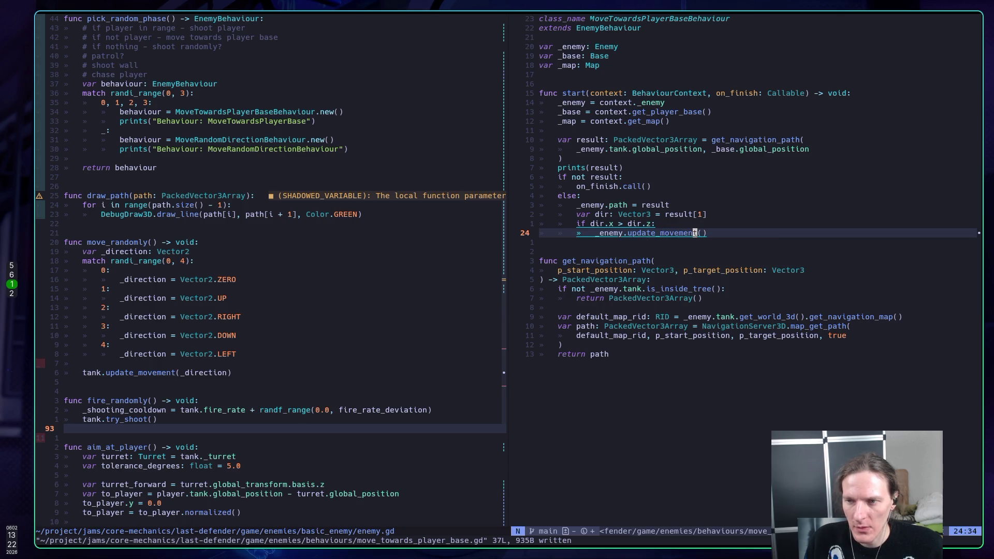
key(l)
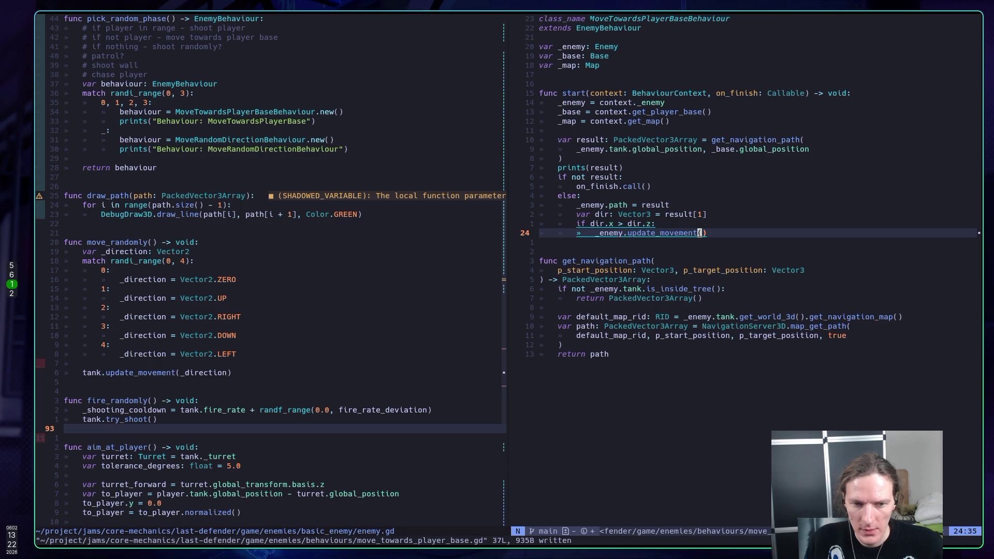
key(l)
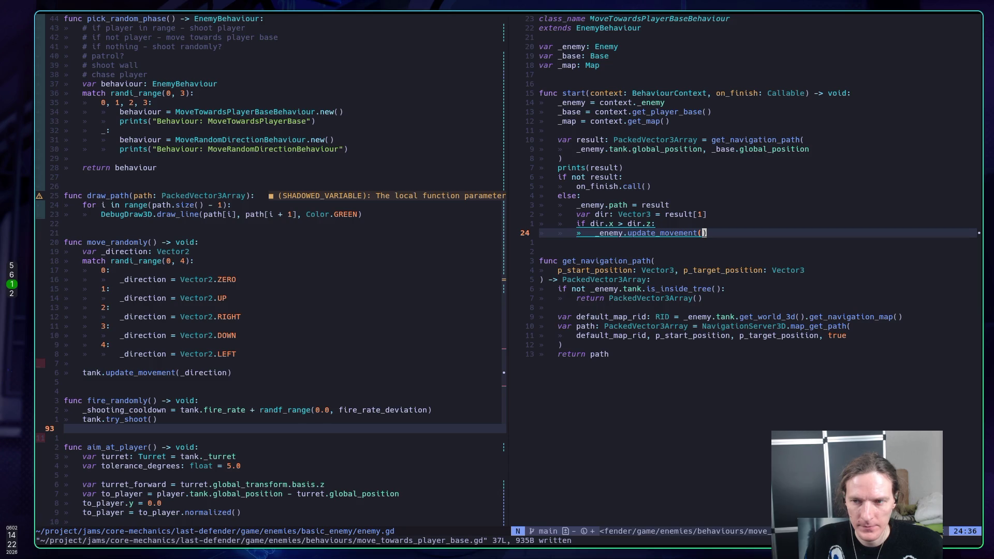
Pass Vector2.RIGHT as the update_movement argument and save the script
text(i)
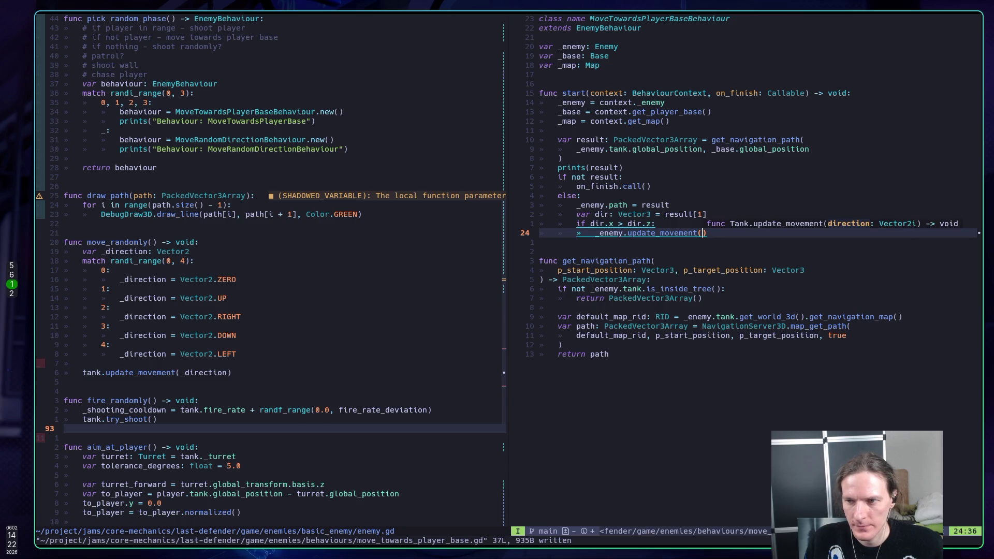
text(Vect)
key(Tab)
key(Tab)
key(Tab)
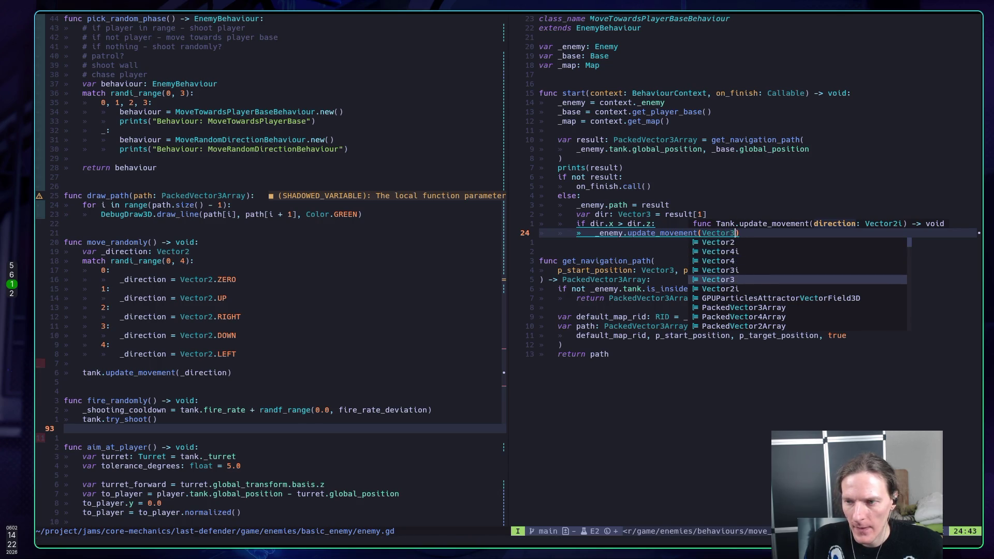
key(shift+Tab)
key(shift+Tab)
key(shift+Tab)
text(.)
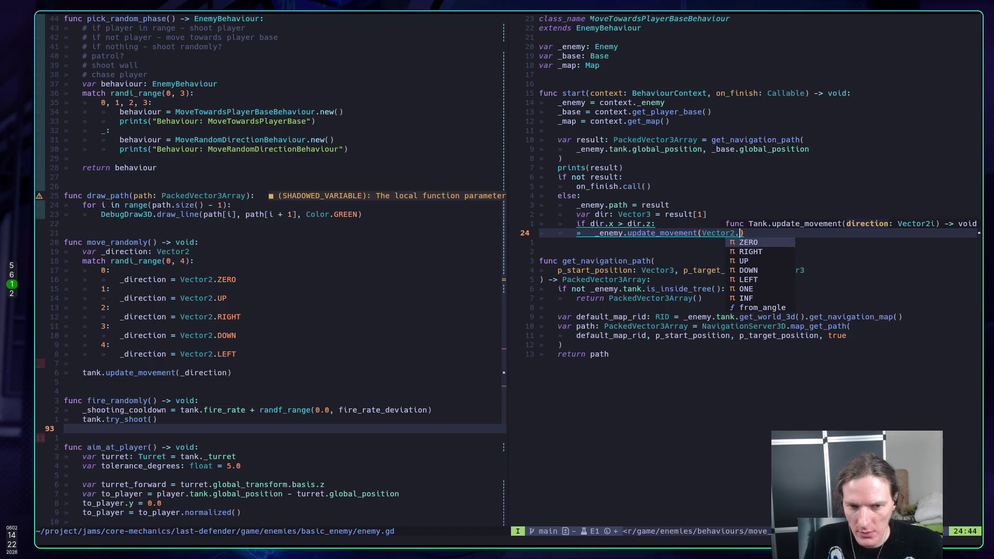
key(Tab)
key(Escape)
text(:w)
key(Return)
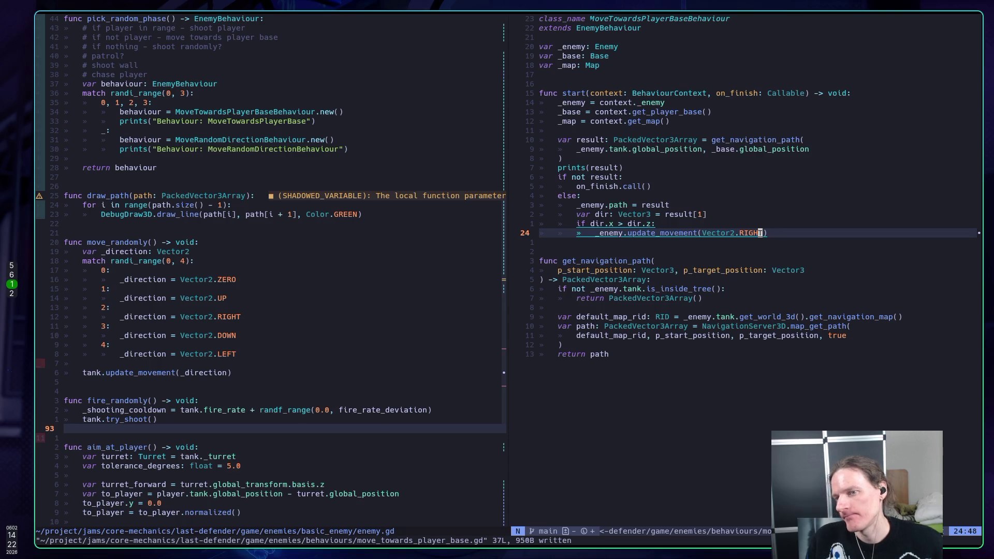
Change the condition to 'if abs(dir.x) > abs(dir.z):'
key(k)
key(b)
key(b)
key(b)
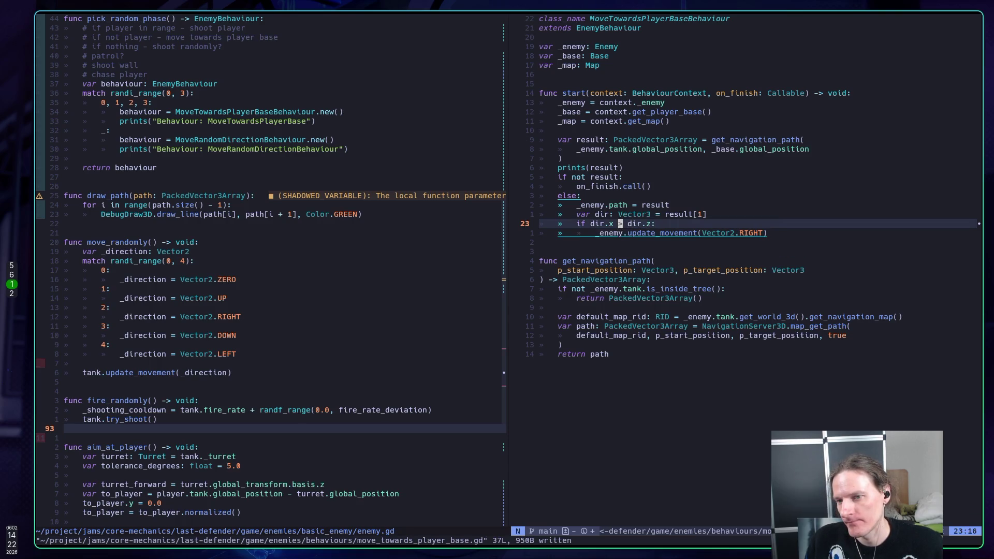
text(if )
text(abs()
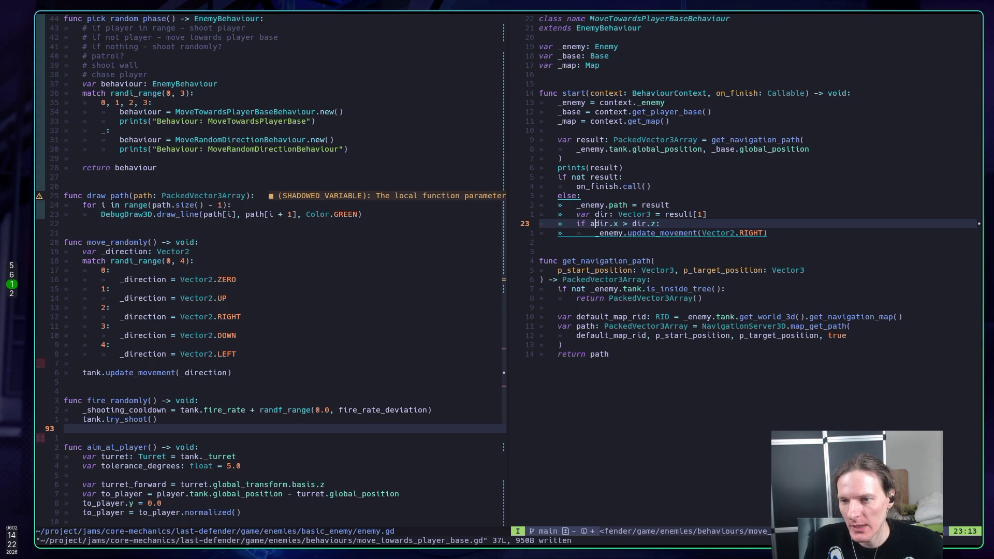
key(Right)
key(Right)
key(Right)
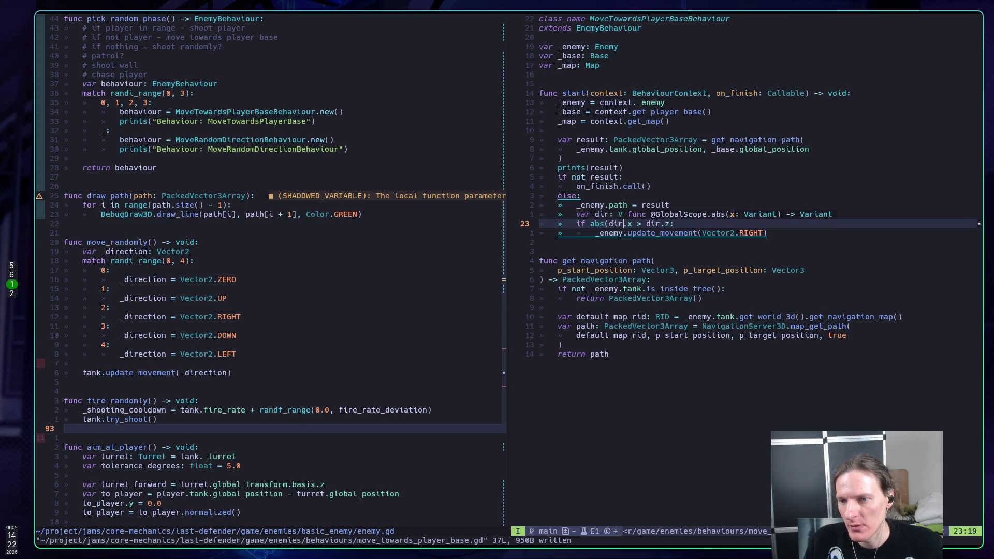
text())
key(Right)
key(Right)
key(Right)
text(abs()
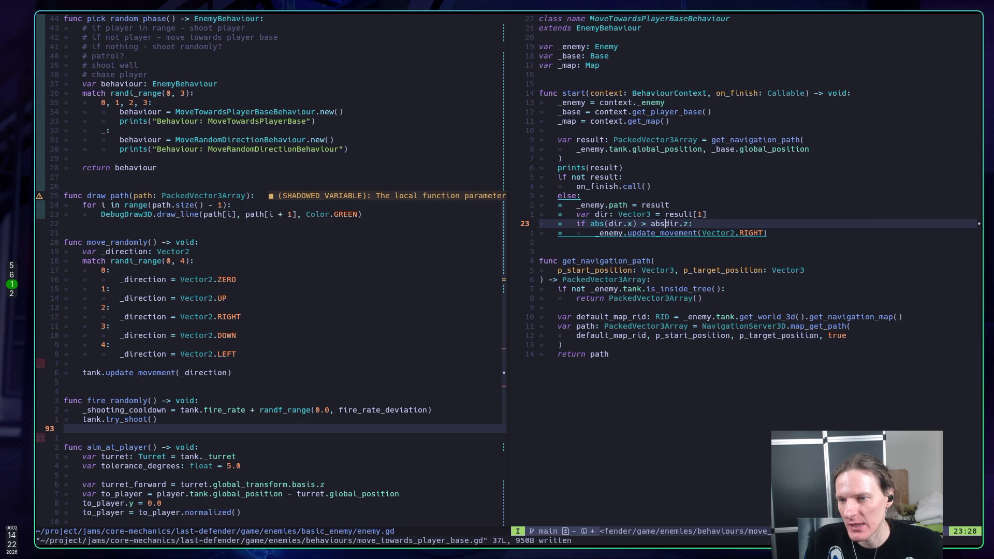
key(Right)
key(Right)
key(Right)
text():)
key(Escape)
Nest the RIGHT movement call under a new 'if dir.x > 0' check
key(j)
key(k)
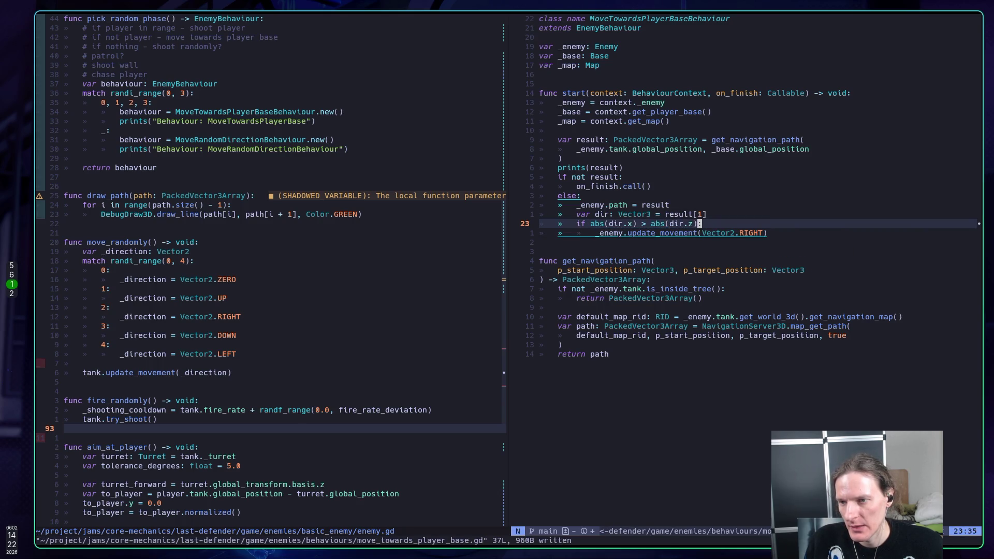
text(o)
text(if dir.)
text(x)
text(> 0)
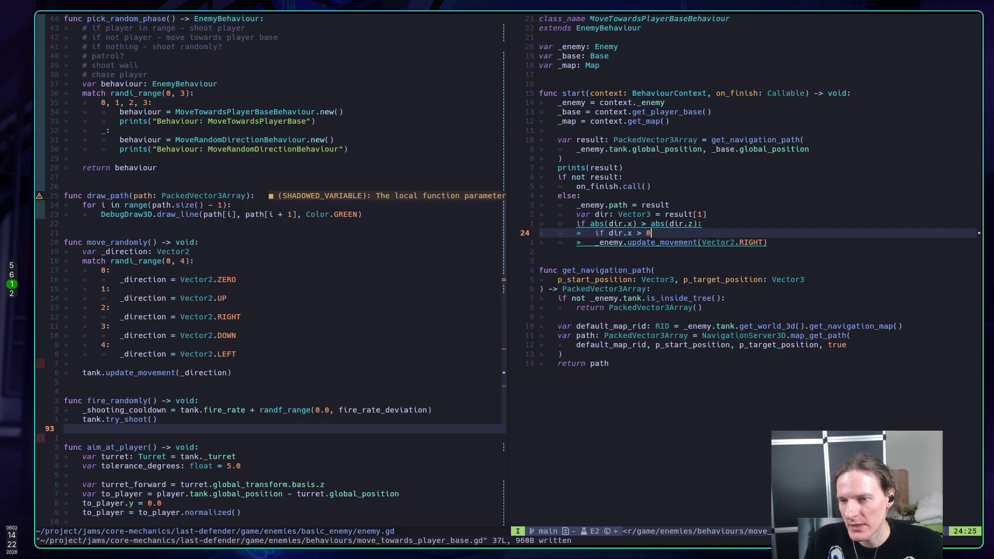
key(Escape)
key(j)
key(greater)
key(greater)
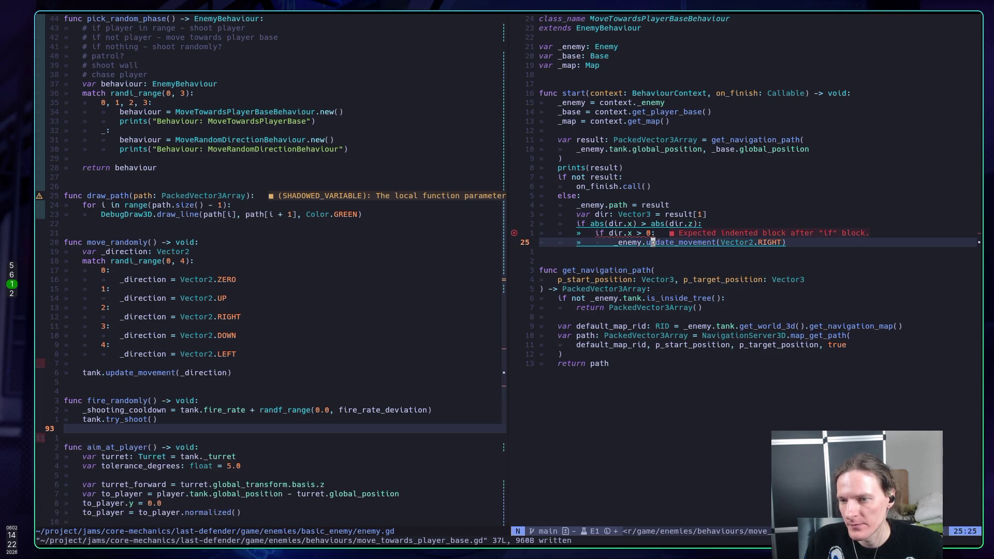
key(l)
key(l)
key(l)
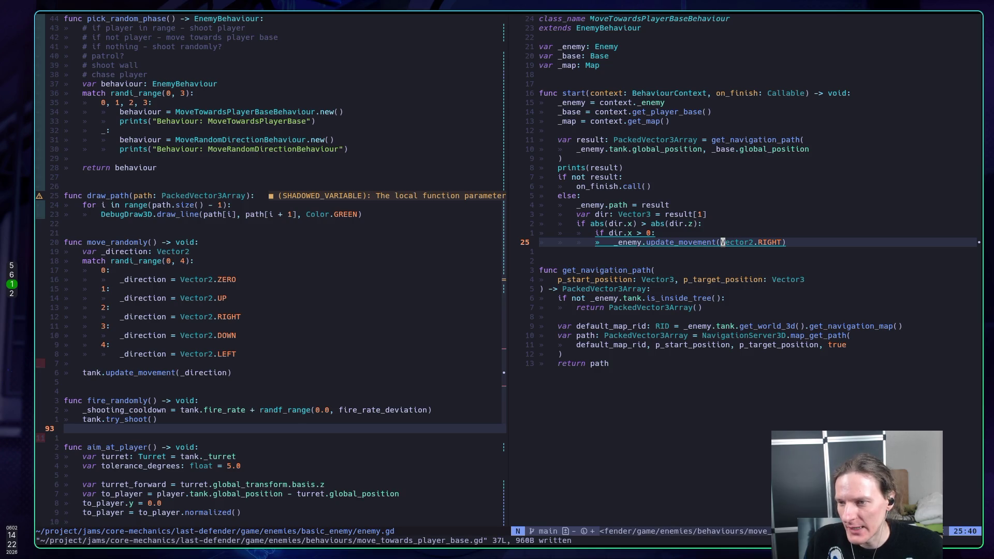
Add an else: branch calling _enemy.update_movement(Vector2.LEFT), checking the Enemy script midway
text(oelse)
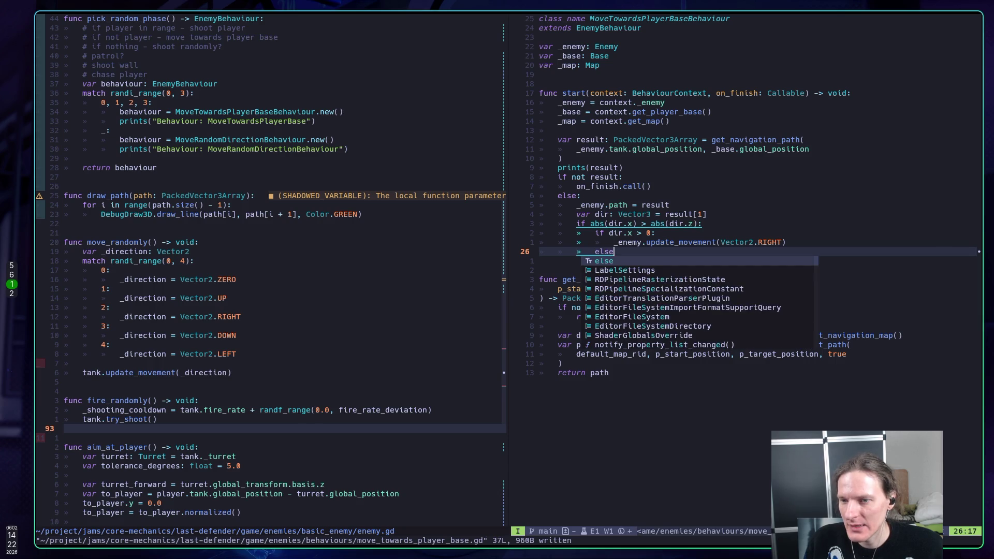
text(:)
key(Return)
text(di)
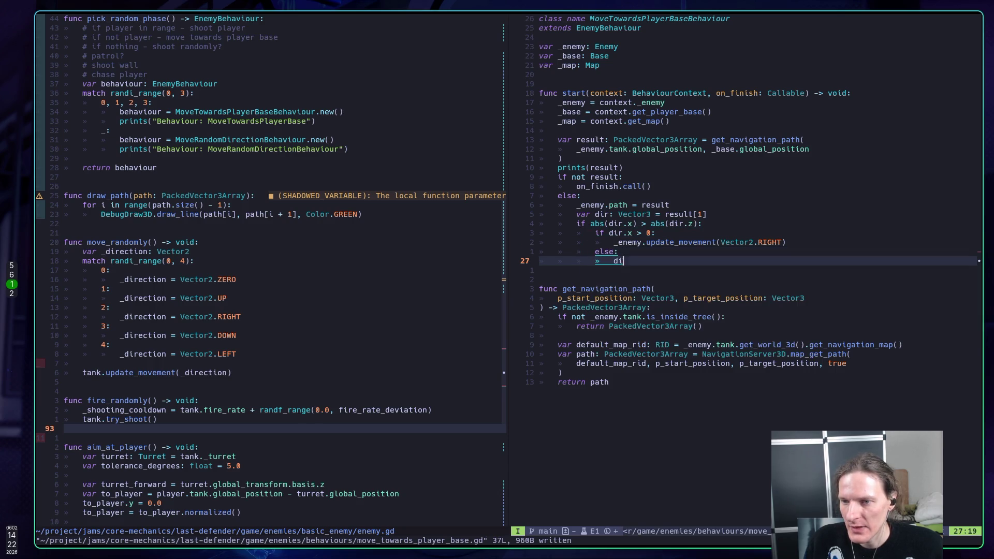
text(r.x)
key(BackSpace)
key(BackSpace)
key(BackSpace)
text(_e)
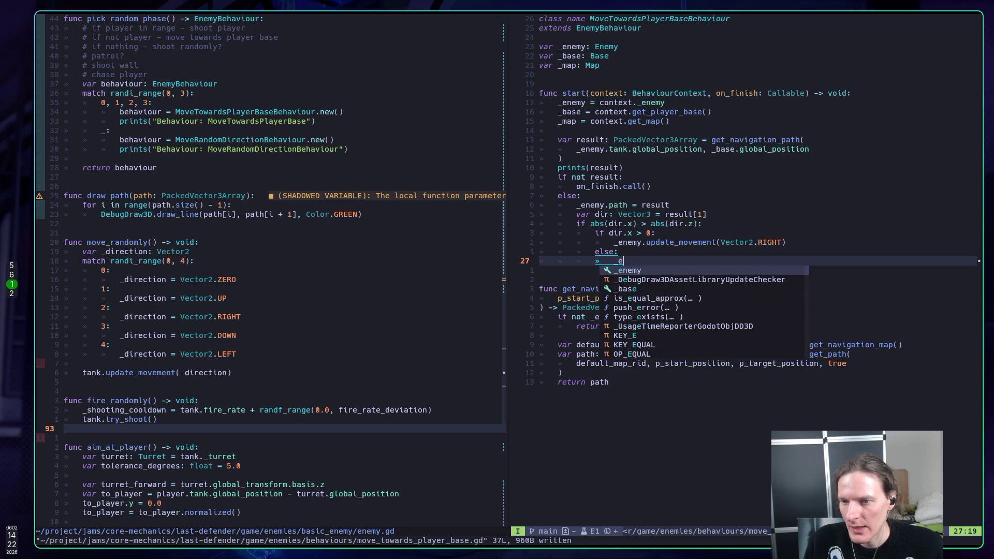
text(nemy.update_)
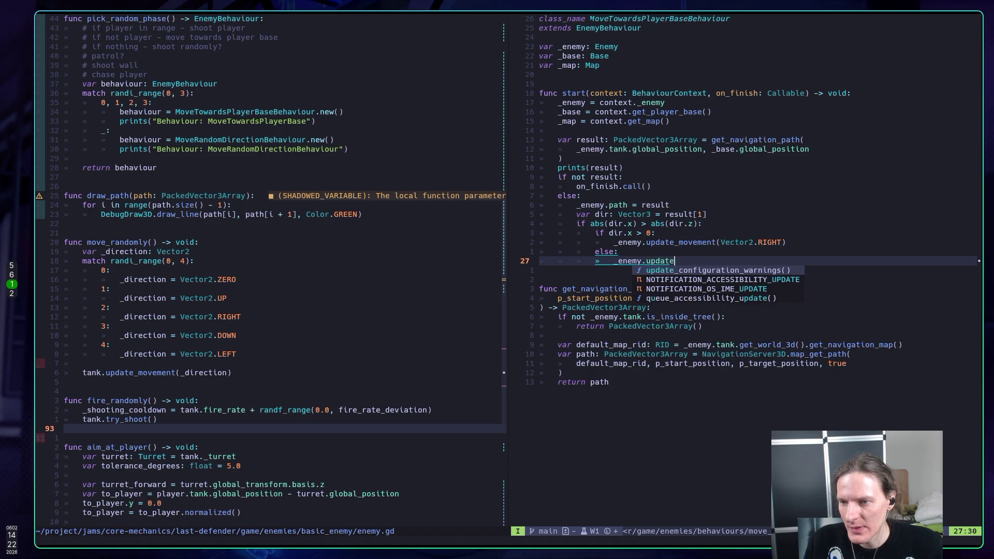
key(Escape)
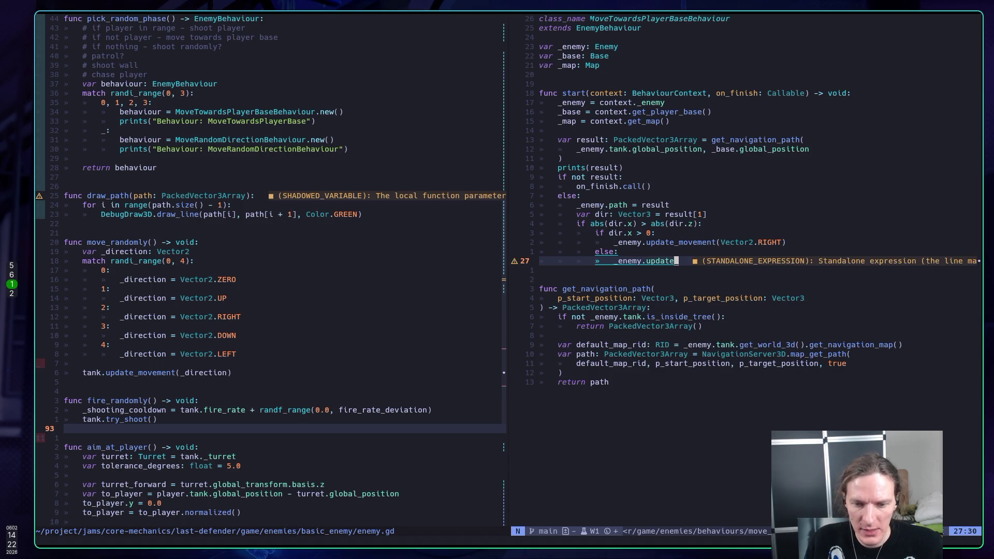
key(ctrl+w)
key(h)
key(g)
key(g)
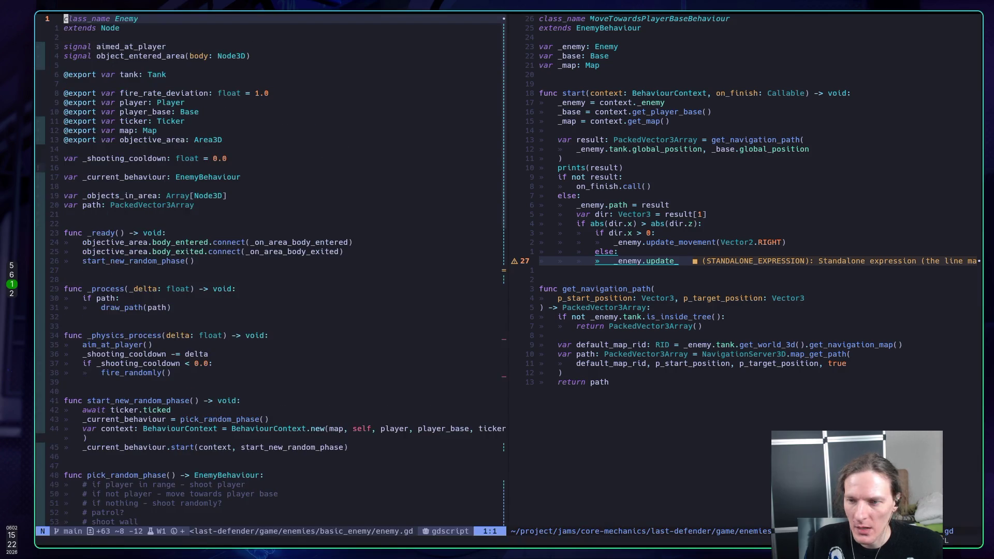
key(ctrl+w)
text(lamove)
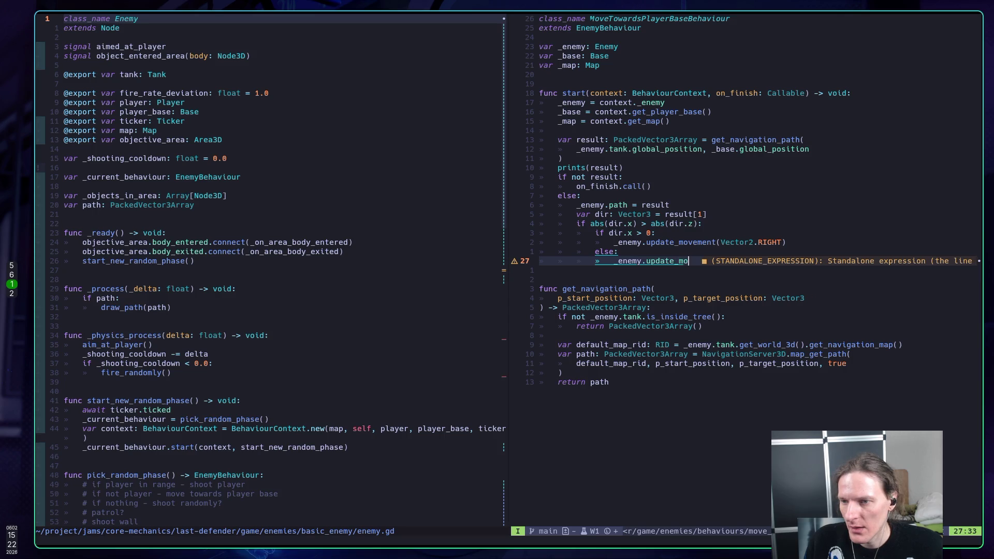
text(ment(Vector2.LEFT))
Save, then add an else: branch containing a nested 'if dir.z > 0:' check
key(Escape)
text(:w)
key(Return)
text(o)
text(else:)
key(Return)
text(if )
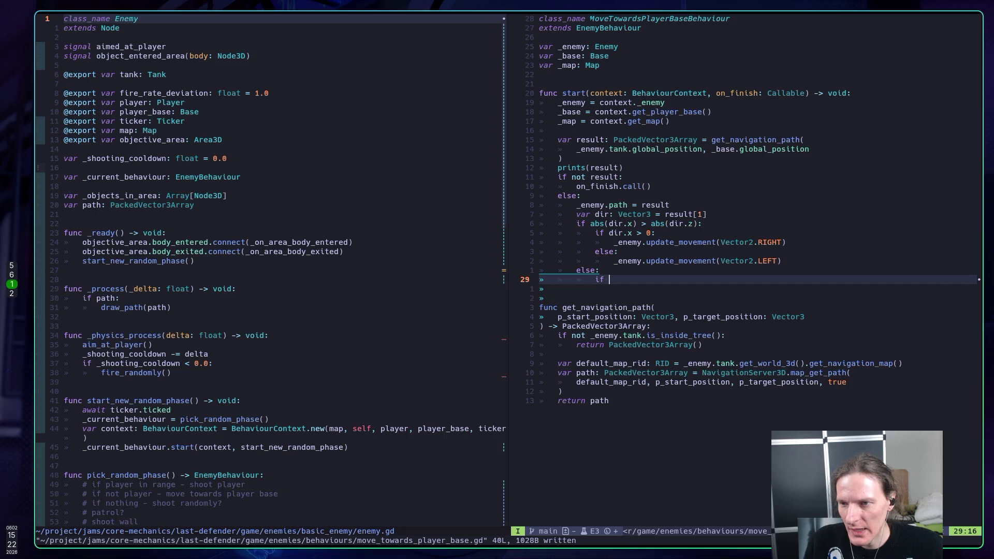
text(dire)
key(BackSpace)
text(.z > 0)
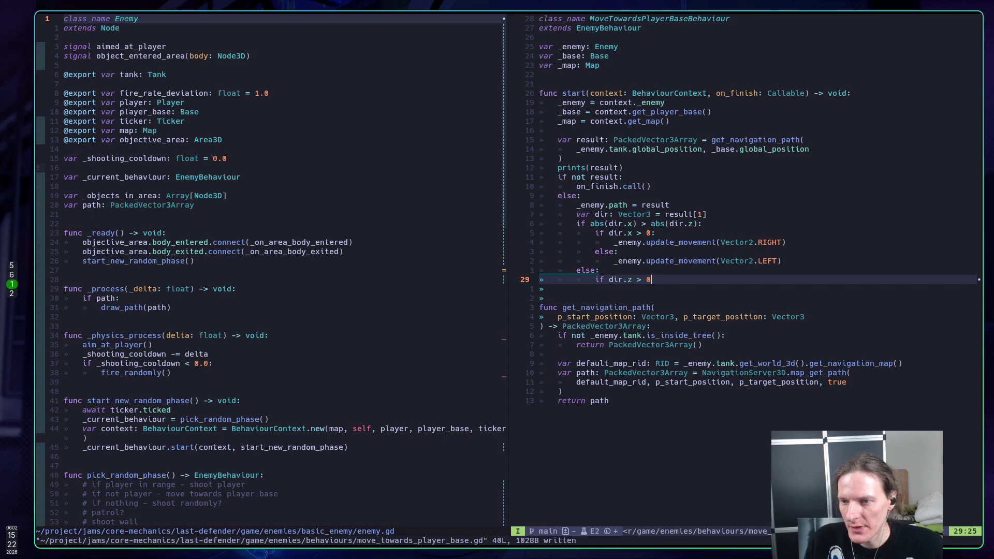
text(:)
key(Return)
Make the dir.z branch call _enemy.update_movement(Vector2.DOWN) and add an else: line
text(_enemy.up)
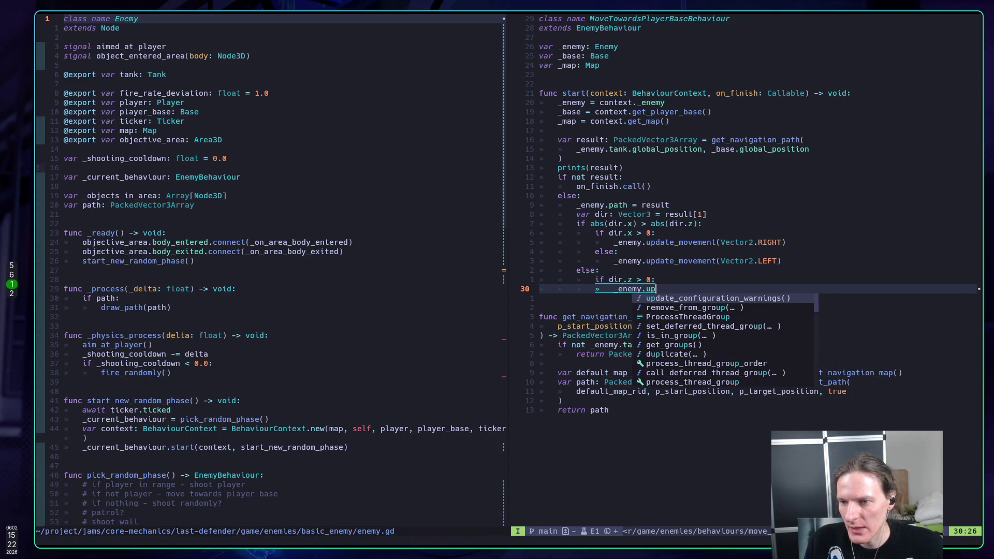
text(date_mov)
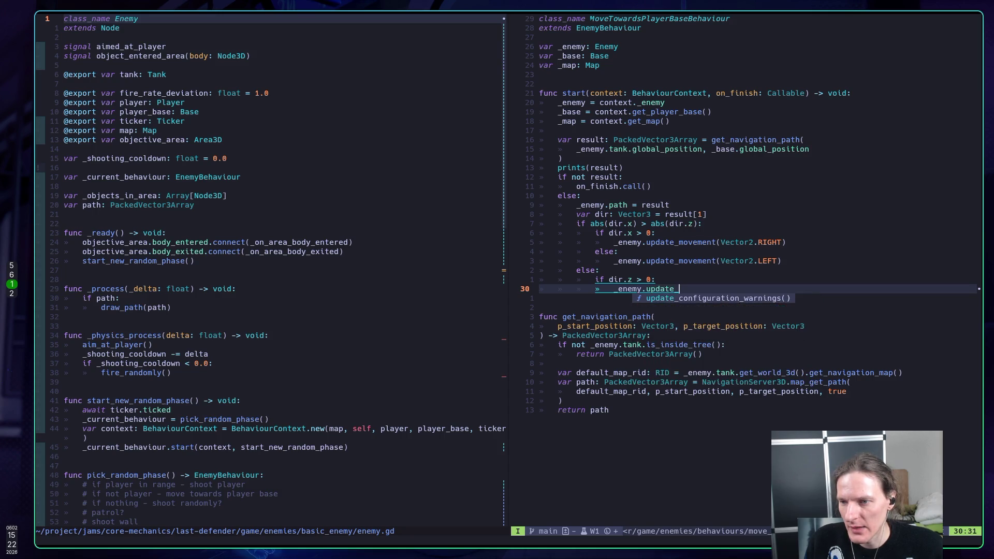
text(e)
text(ment(ve)
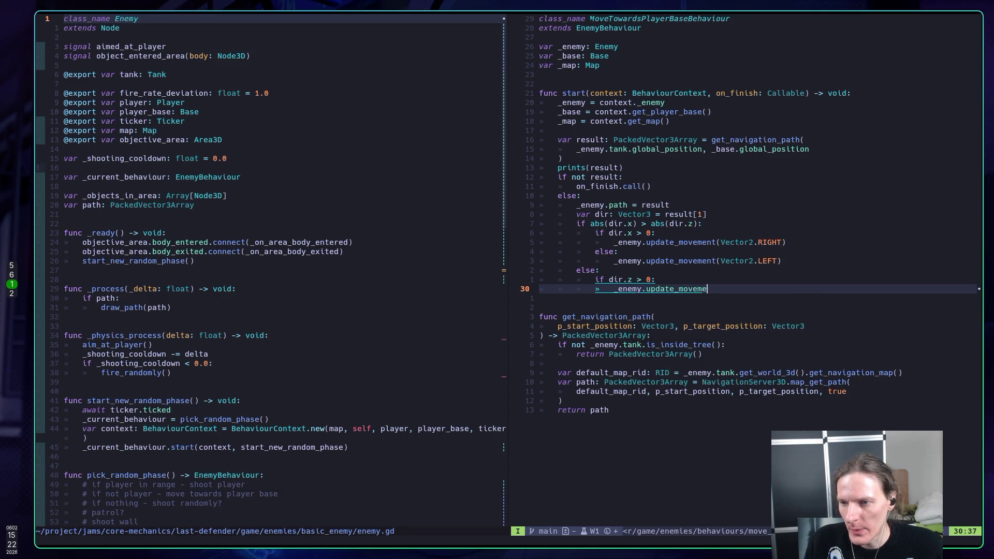
text(c)
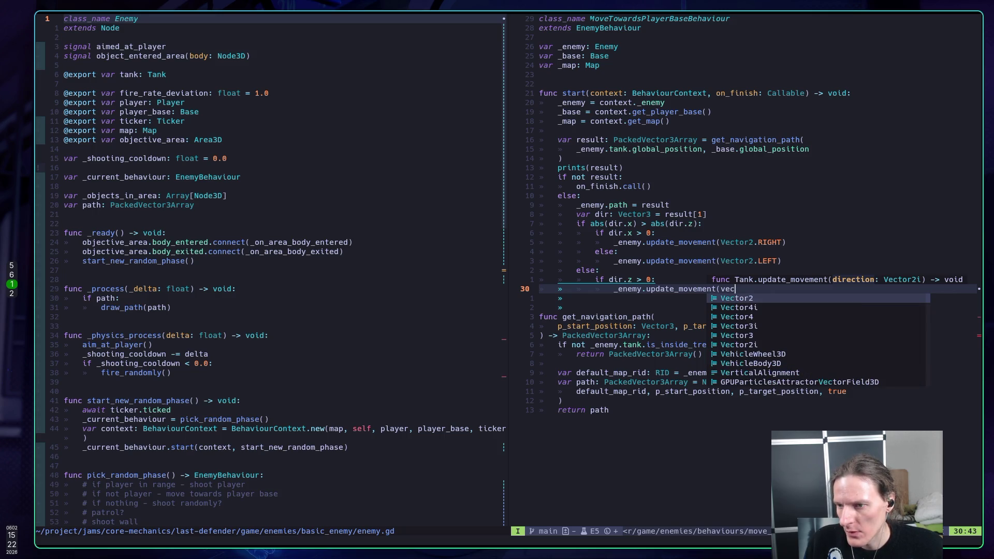
key(Return)
text(.)
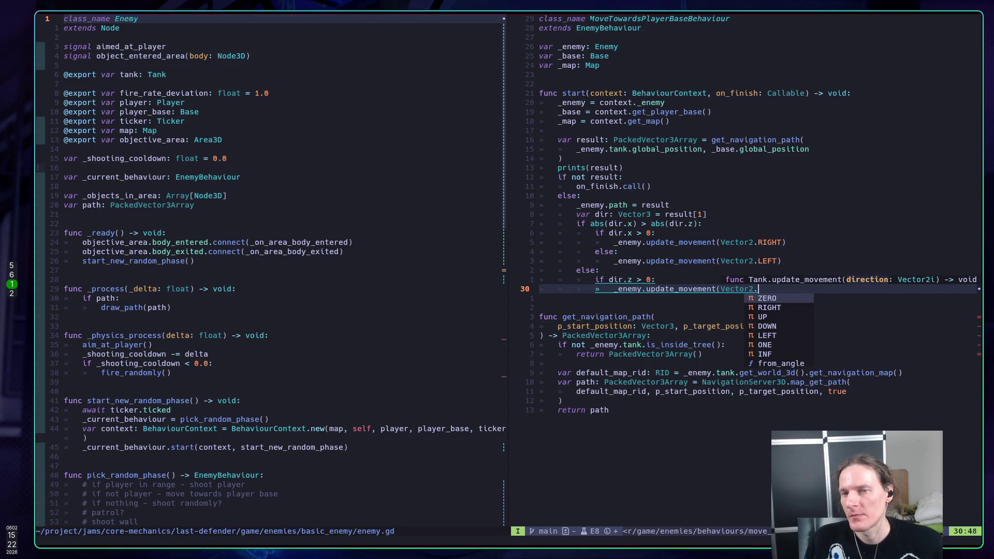
text(DOWN))
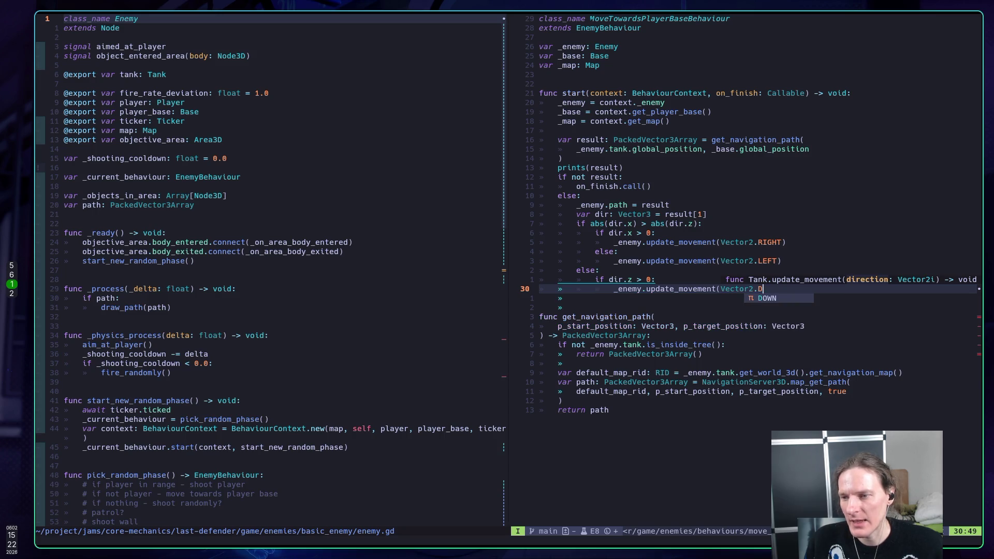
key(Return)
text(else:)
key(Escape)
Copy the DOWN call under the final else:, change it to Vector2.UP, and save
key(k)
key(j)
key(j)
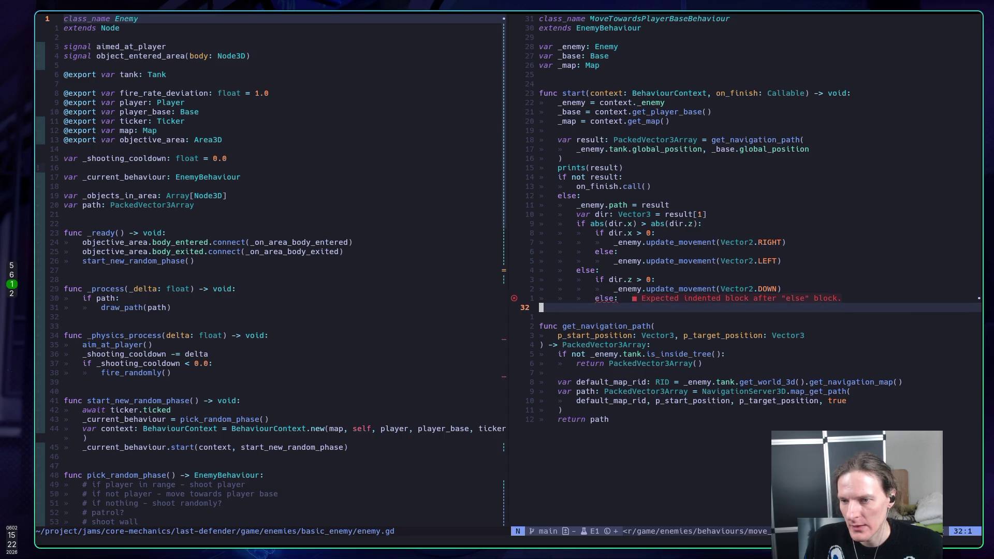
key(p)
key(k)
key(d)
key(d)
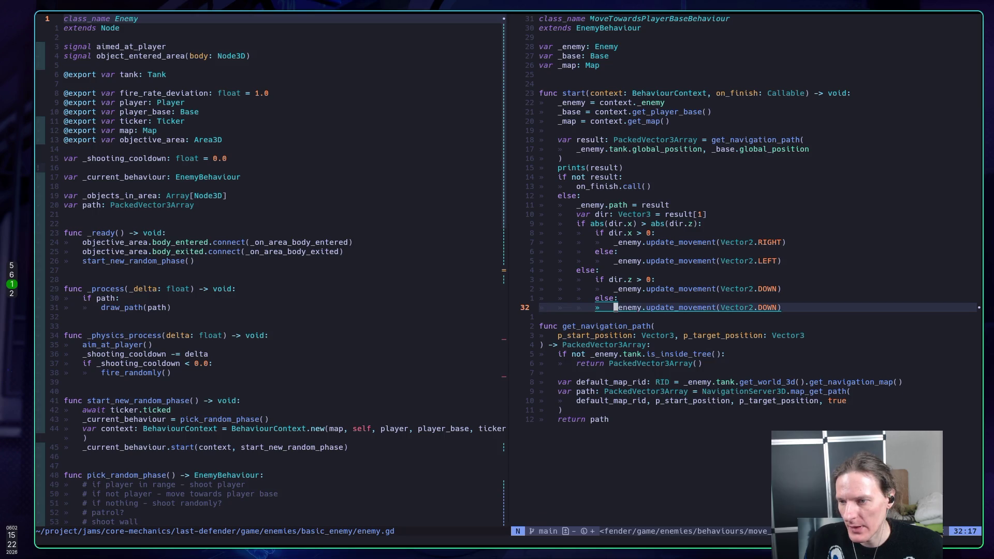
key(w)
key(w)
key(w)
text(ciw)
text(UP)
key(Escape)
text(:w)
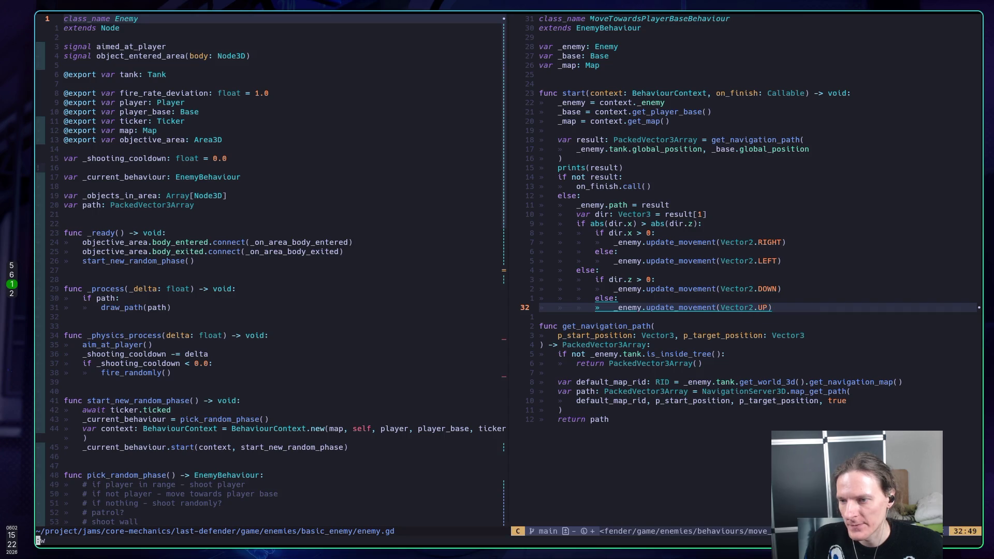
key(Return)
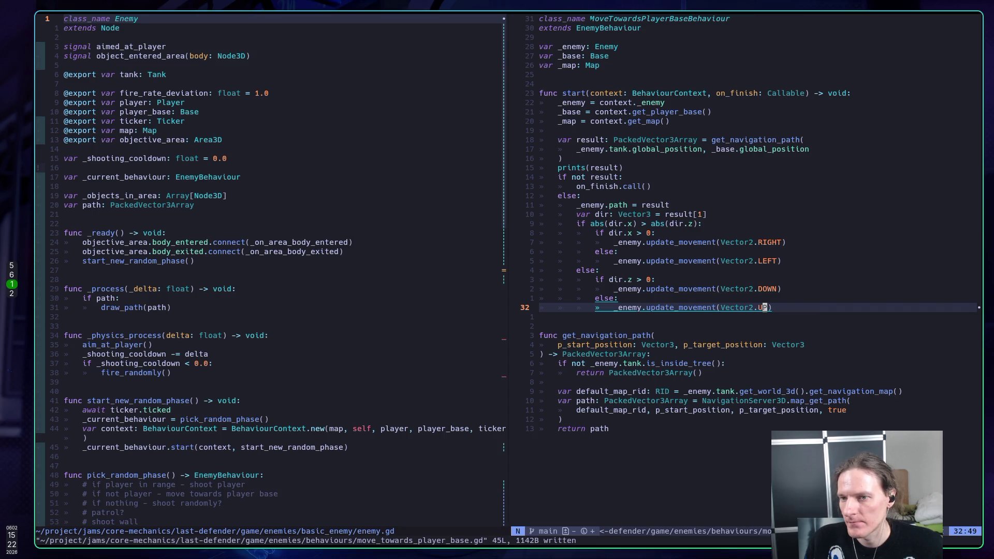
key(k)
key(k)
key(k)
text(:)
key(Return)
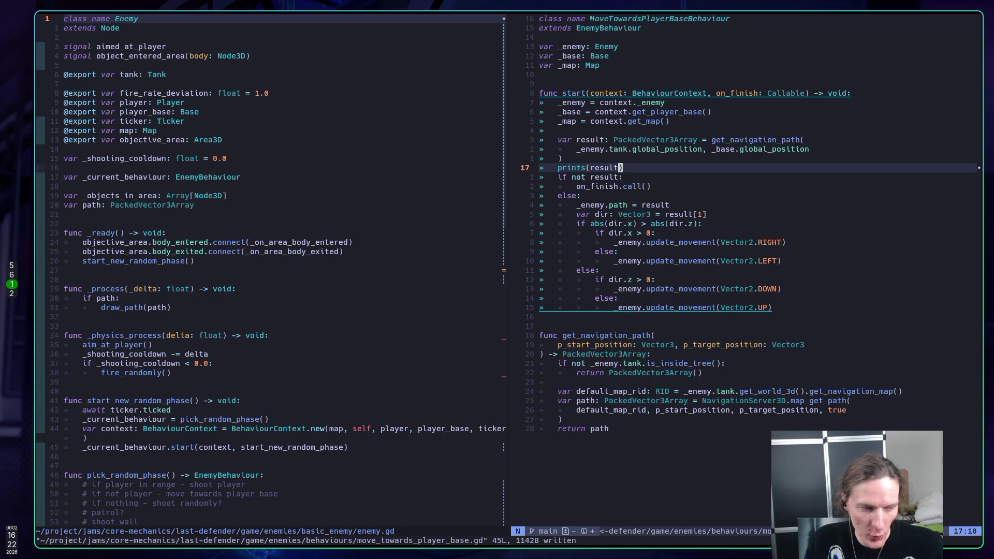
Add an on_finish.call() line after the direction checks and save
key(j)
key(j)
key(j)
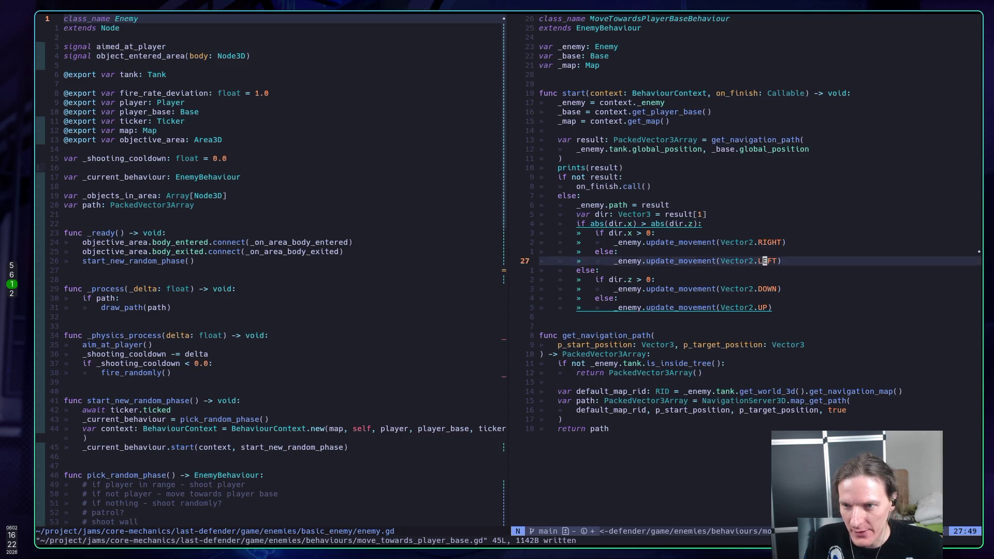
key(j)
key(j)
key(k)
key(o)
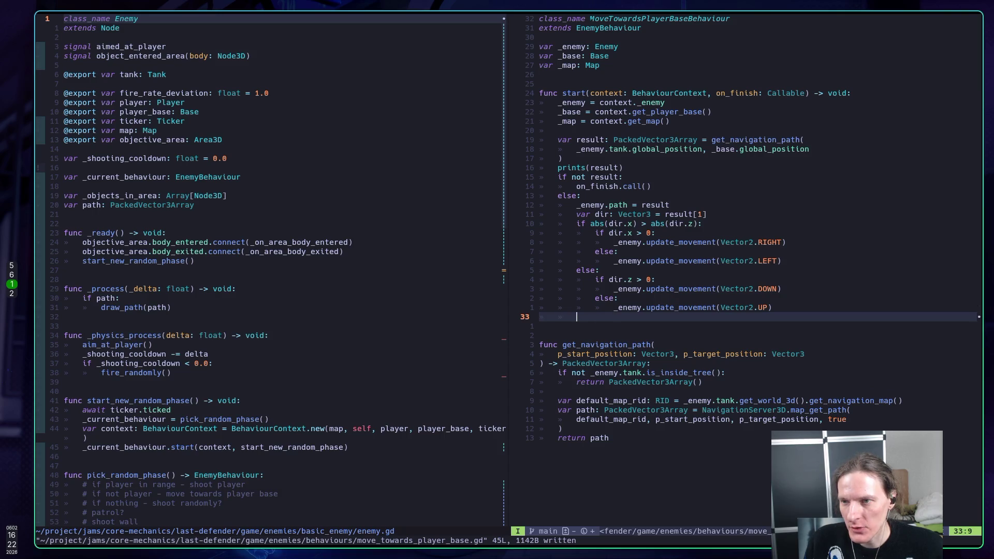
text(on_finish)
key(Escape)
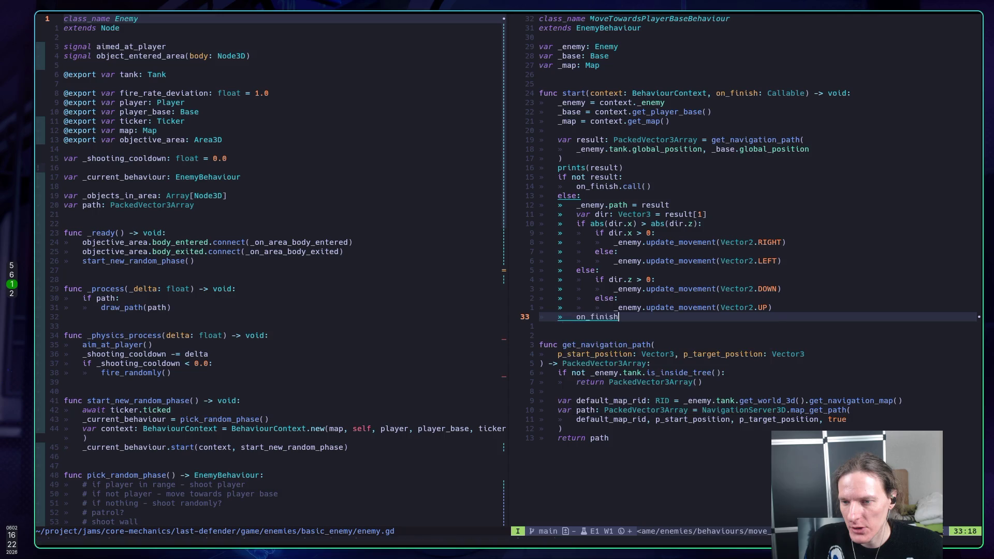
text(:w)
key(Return)
text(a)
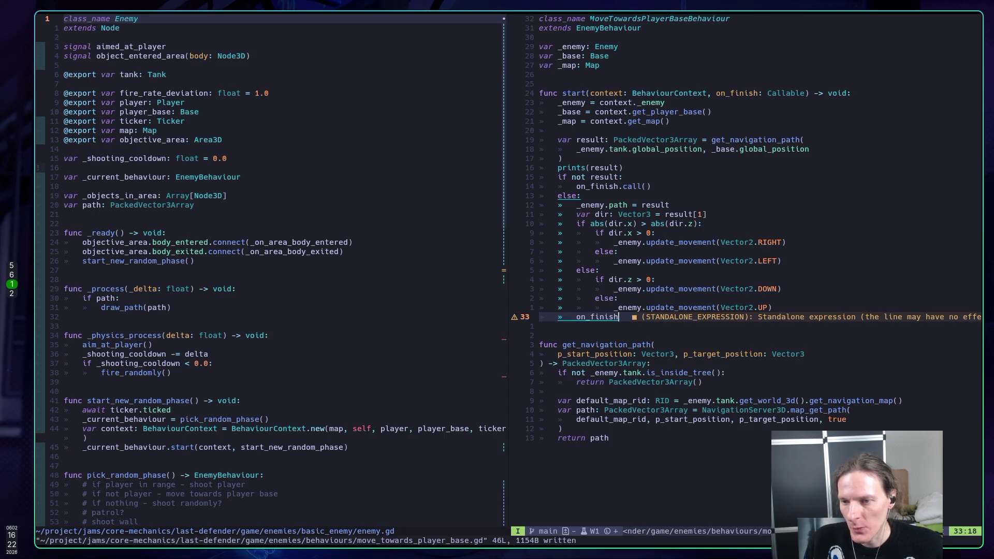
text(.call())
key(Escape)
text(:w)
key(Return)
Run the test scene once in Godot, stop it, and return to Neovim
key(super+5)
key(F5)
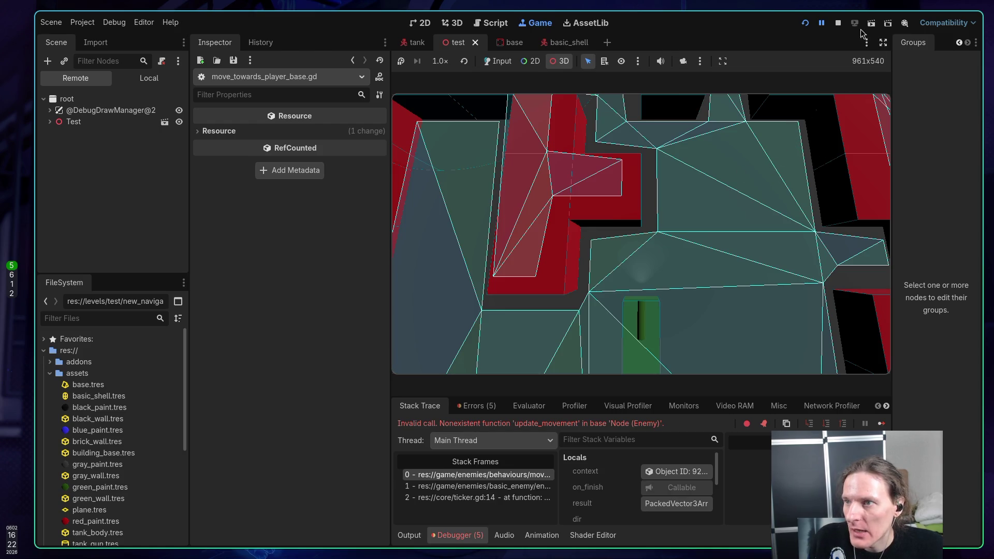
click(839, 22)
key(super+1)
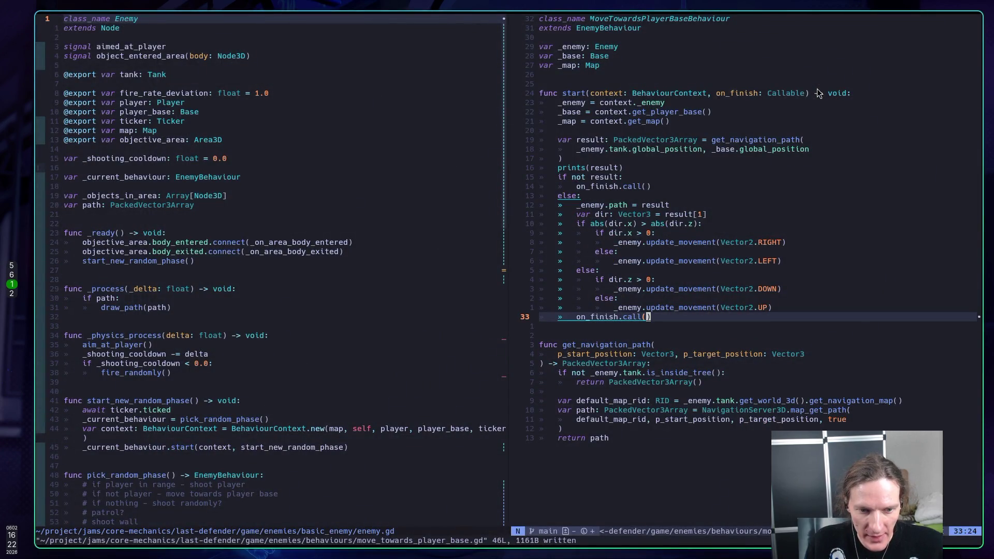
key(h)
key(j)
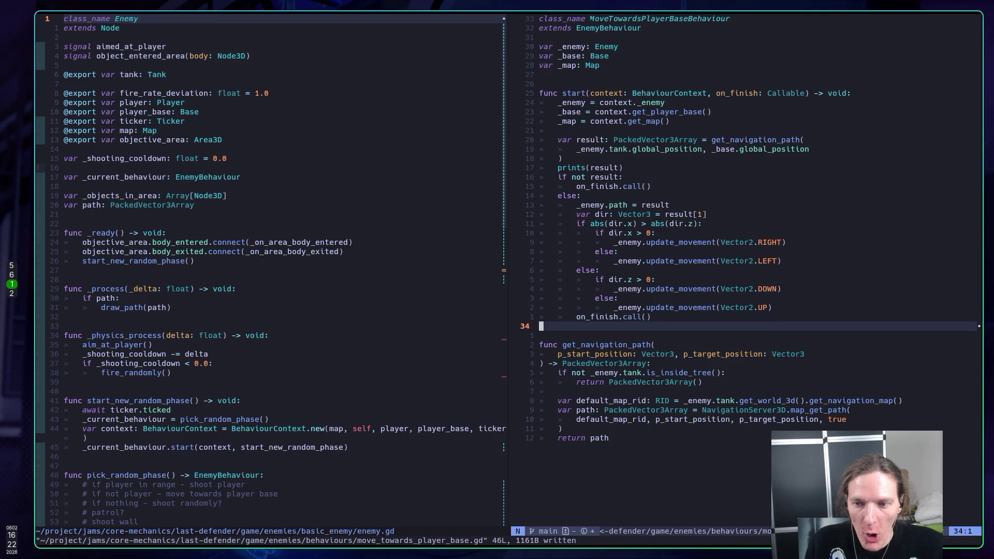
key(ctrl+w)
key(h)
key(j)
key(j)
key(j)
key(j)
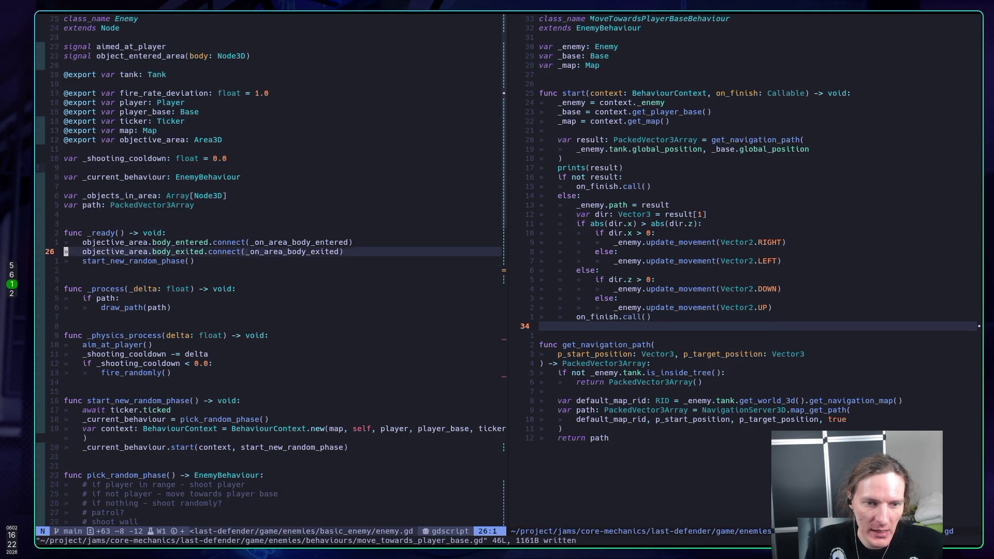
text(/upd)
key(Escape)
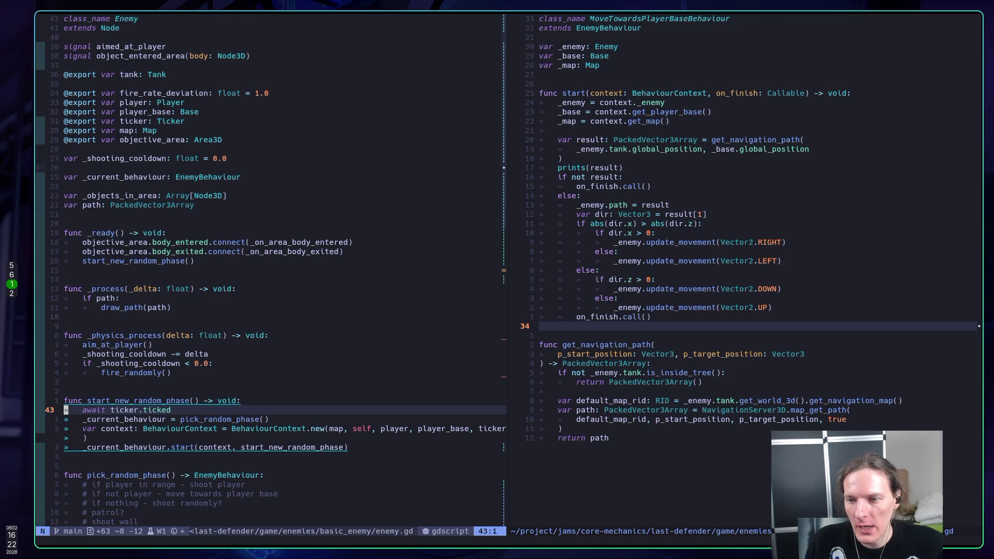
key(k)
key(k)
key(k)
key(ctrl+w)
key(l)
key(k)
key(k)
key(k)
key(k)
key(k)
key(k)
text(ort var tan)
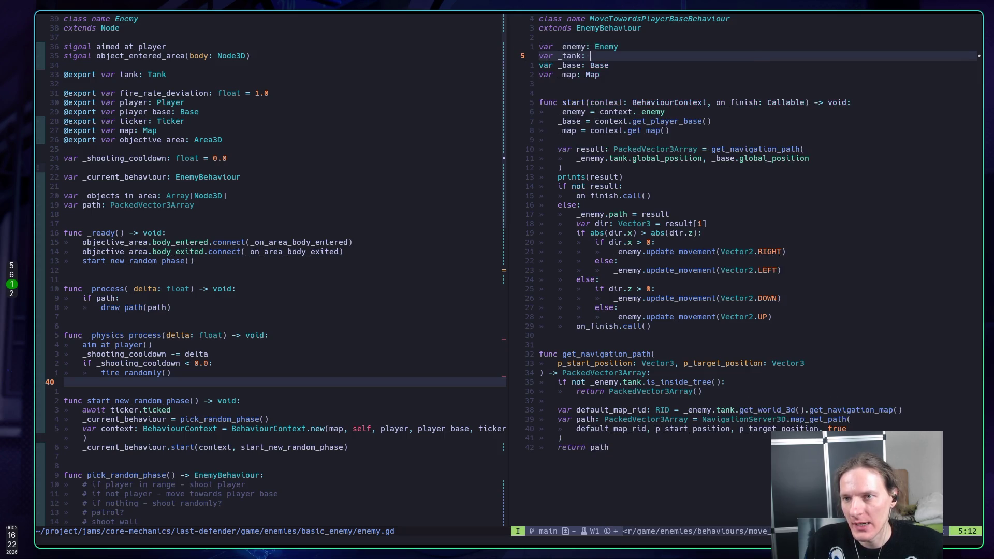
text(k)
Declare 'var _tank: Tank' and assign '_tank = _enemy.tank' in start()
key(Escape)
key(j)
key(j)
key(j)
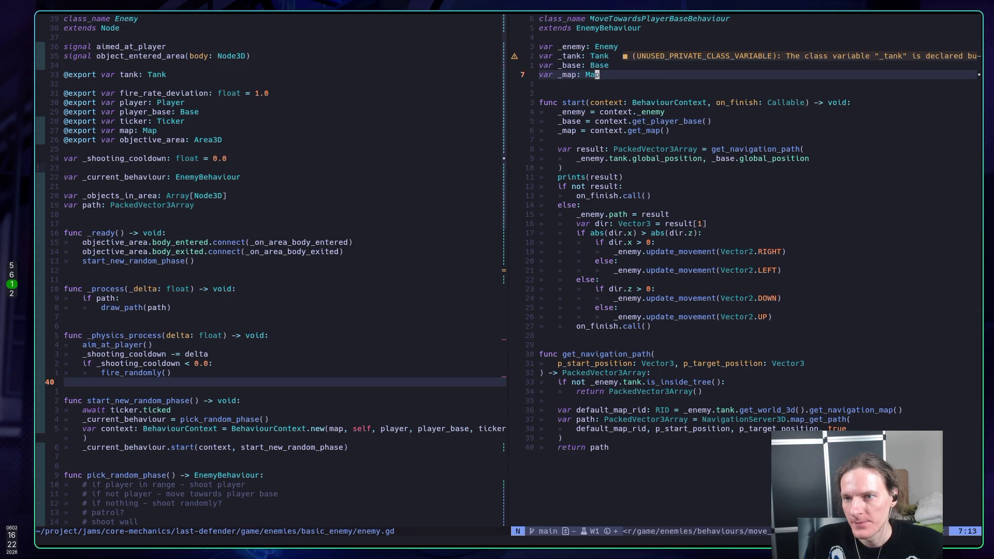
key(j)
text(o)
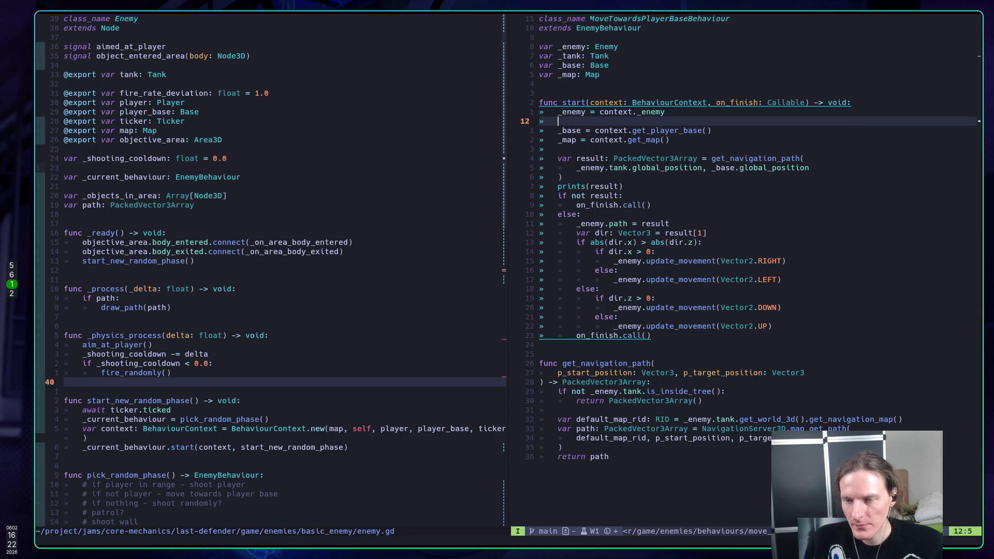
text(_tank =)
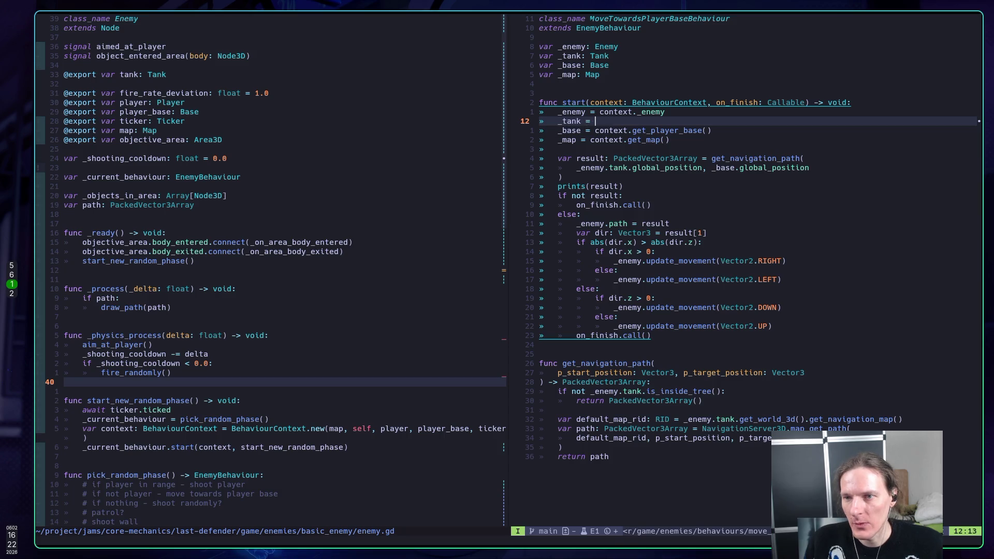
text(_enemy.tank)
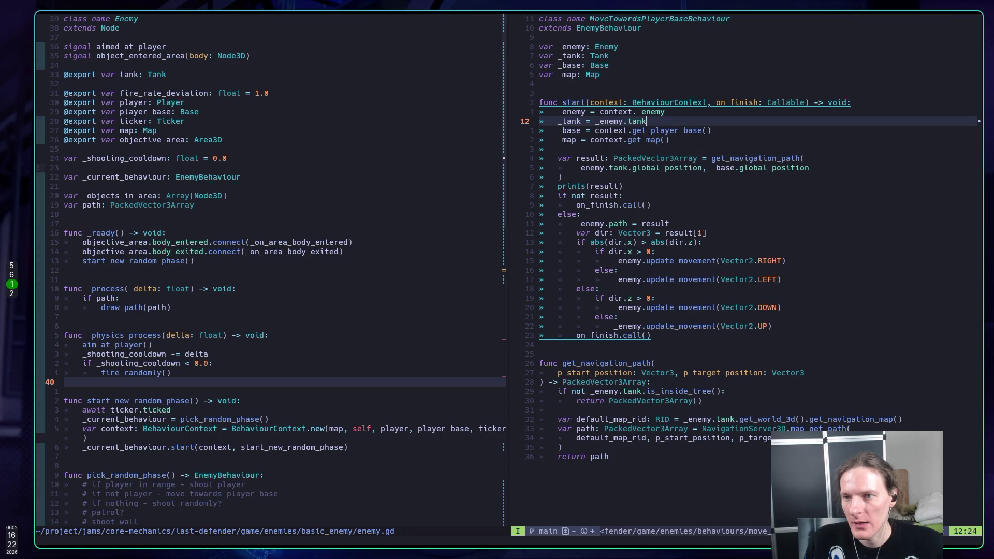
key(Return)
Make the RIGHT and LEFT movement calls use _tank instead of _enemy
key(j)
key(j)
key(j)
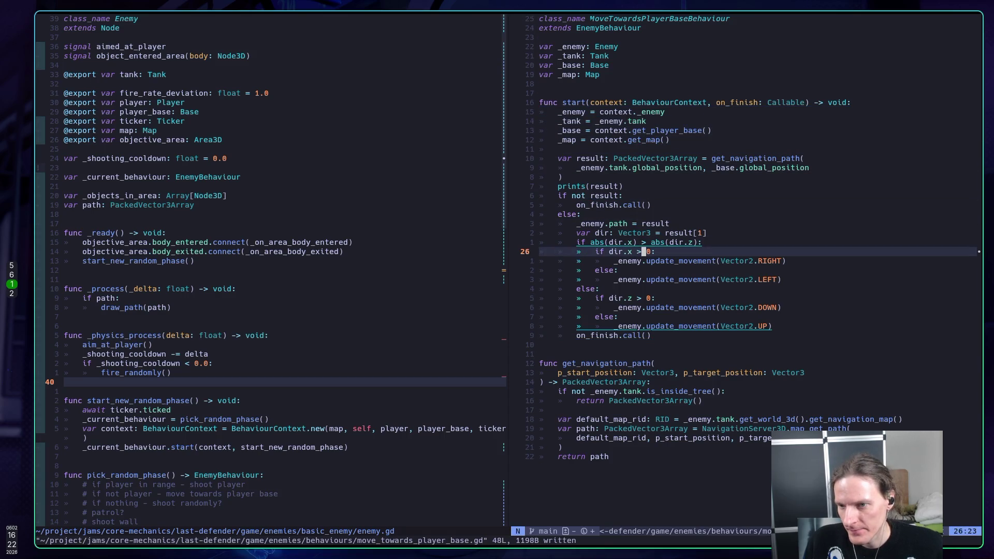
text(cwtank)
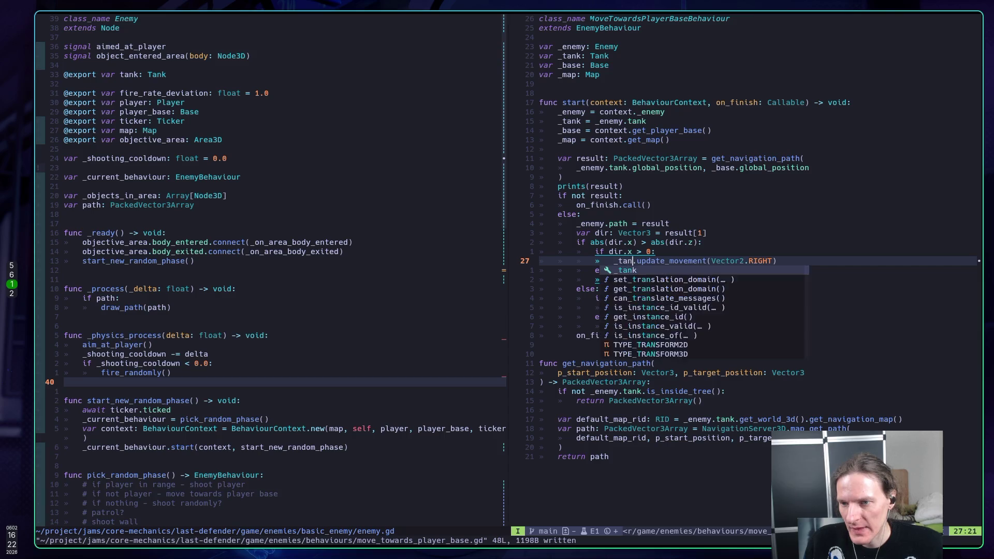
key(Escape)
key(j)
key(j)
key(k)
key(k)
key(y)
key(y)
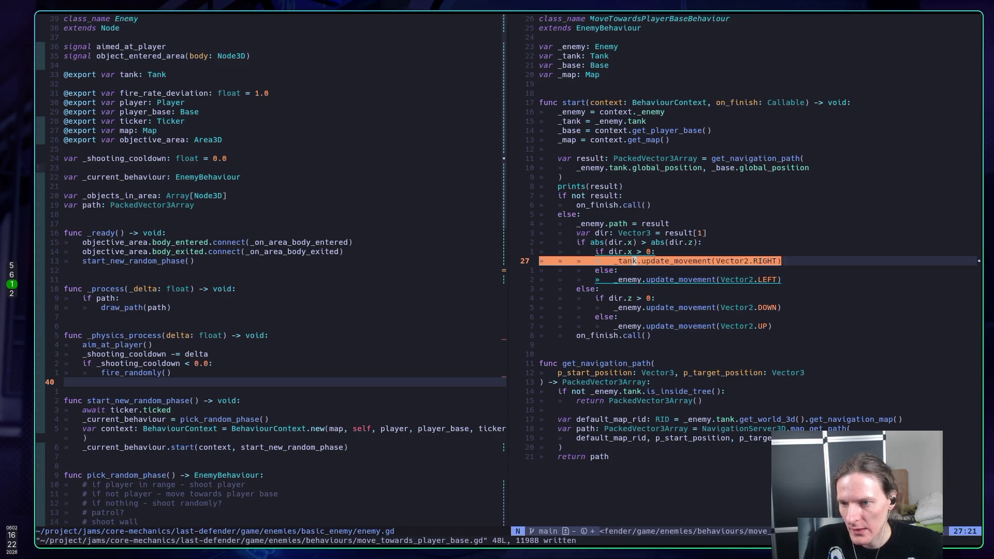
key(j)
key(j)
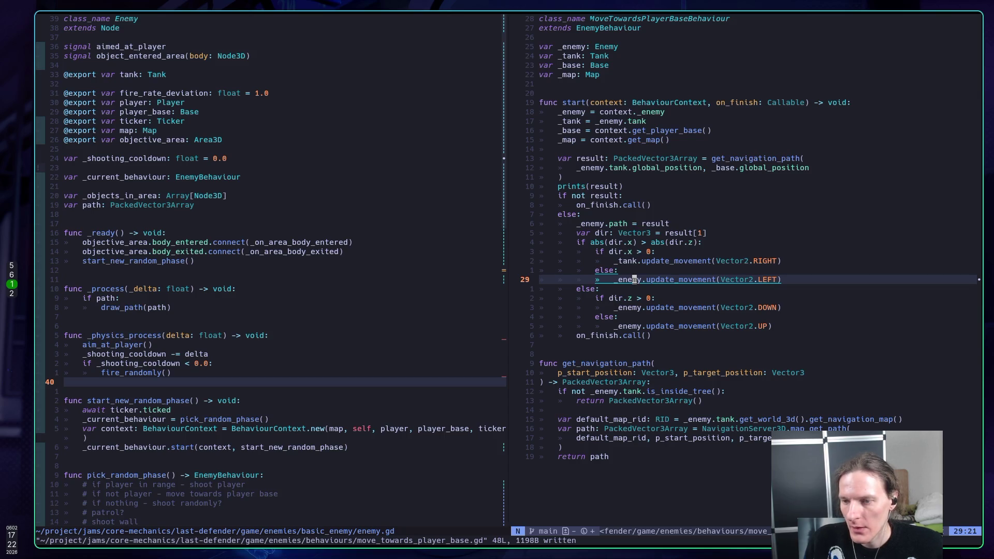
key(x)
key(u)
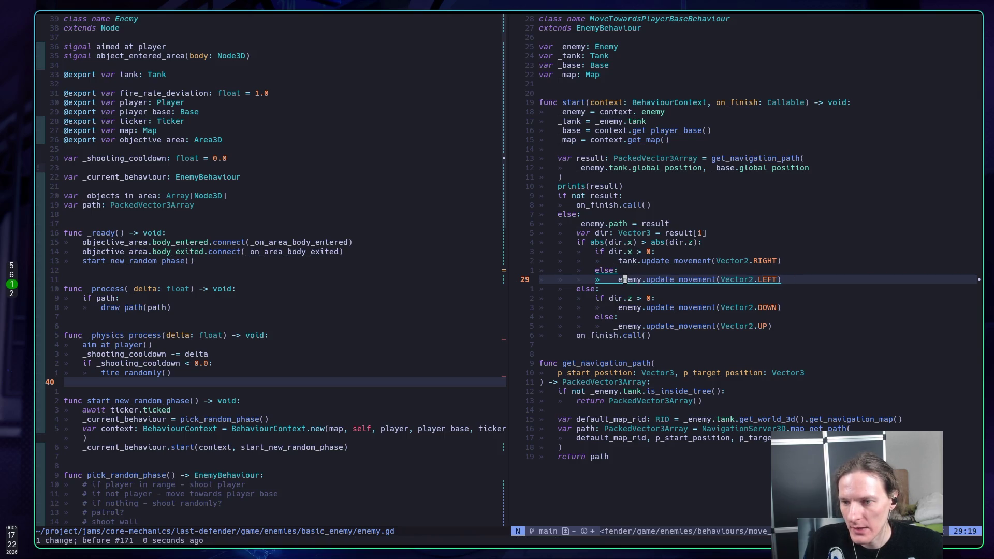
text(cw)
text(tank)
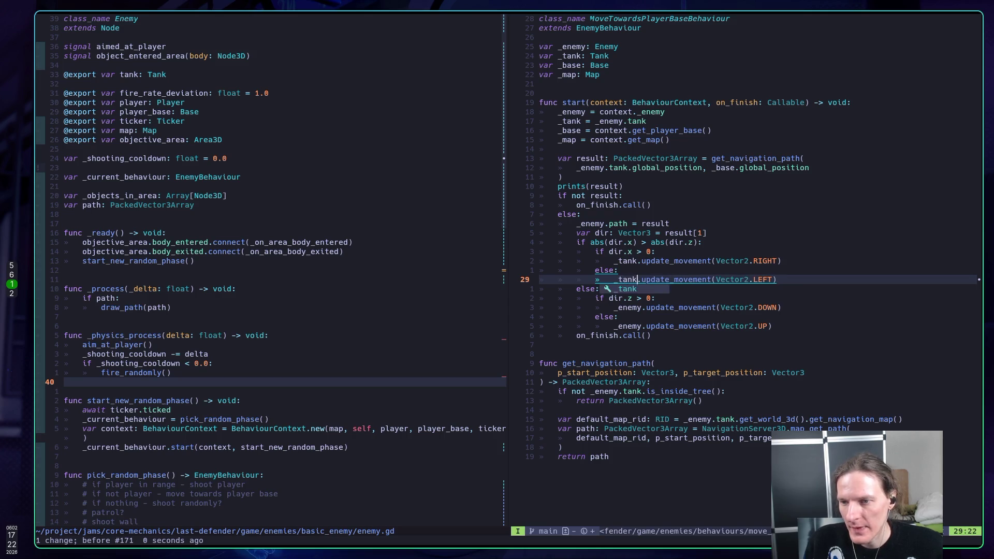
key(Escape)
Switch the DOWN and UP calls to _tank, save, and run the game in Godot
key(j)
key(j)
key(j)
key(c)
key(w)
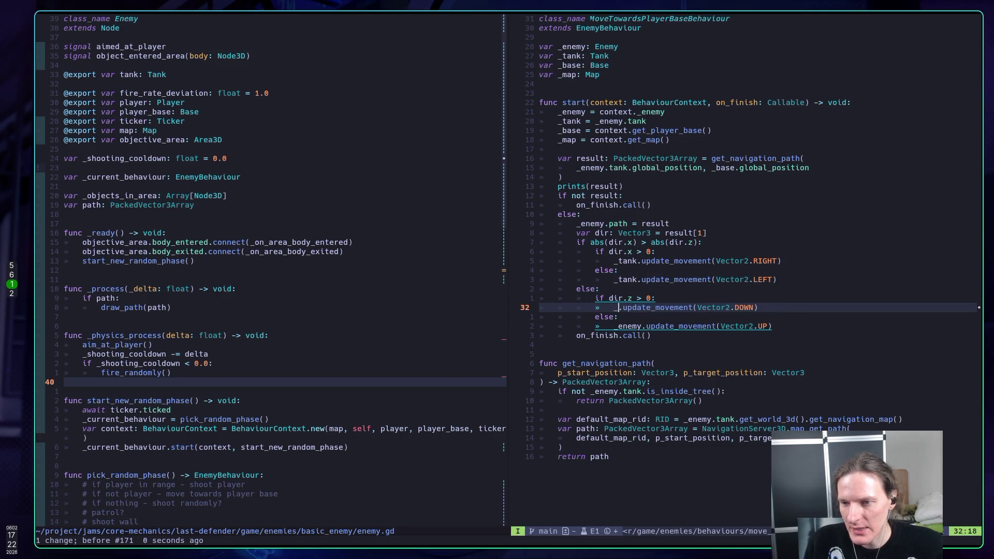
key(Escape)
key(j)
key(j)
text(cw)
text(tank)
key(Escape)
text(:w)
key(Return)
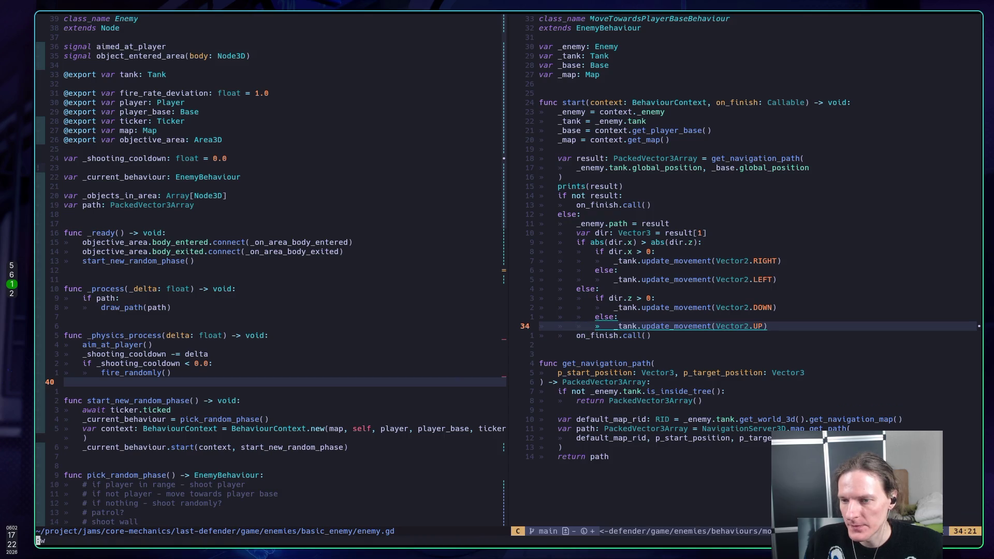
key(super+5)
key(F5)
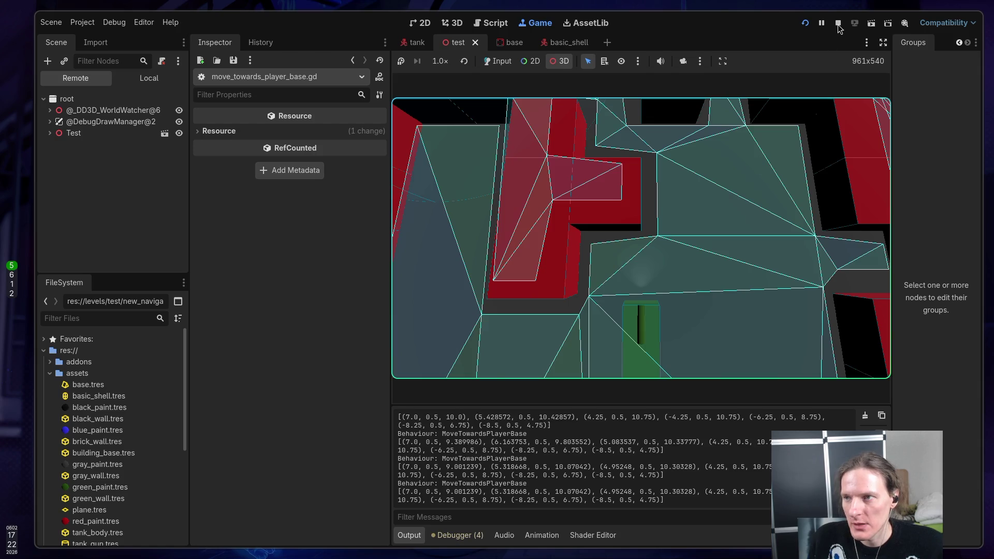
Enable the Game tab's camera override to control the running game's camera
click(683, 61)
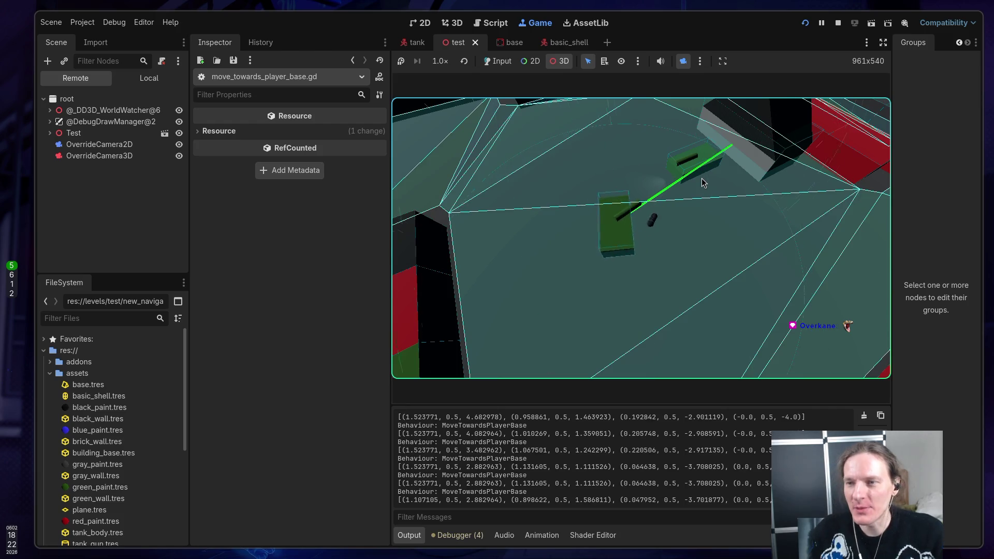
Zoom the override camera out over the whole walled level, then switch to the web browser
scroll(713, 164, down, 5)
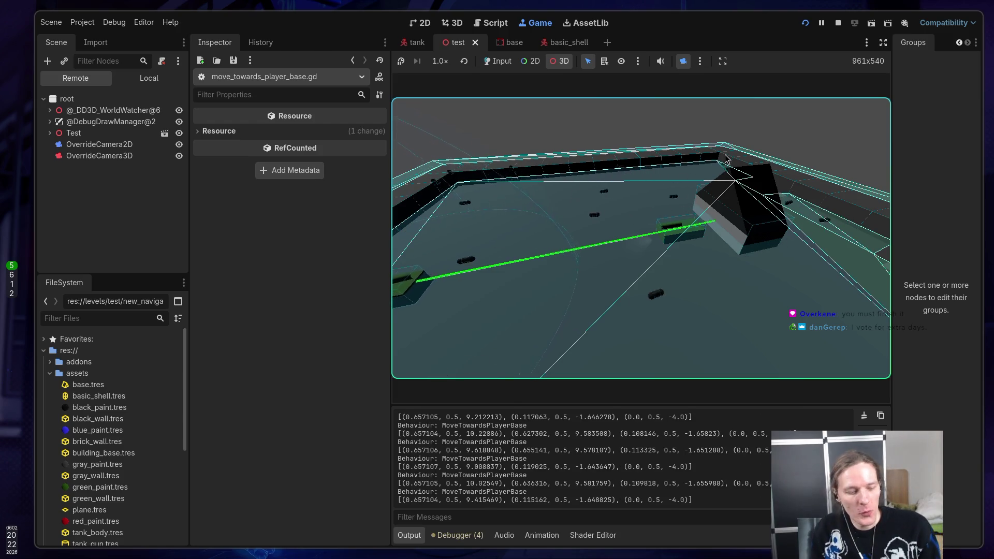
key(super+2)
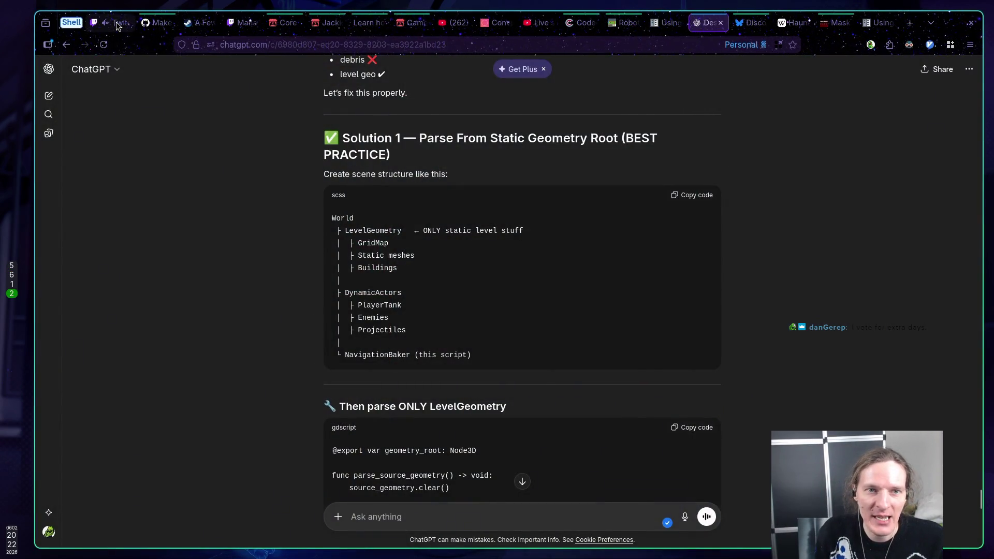
Open Twitch Stream Manager and read the latest game jam chat message
click(118, 25)
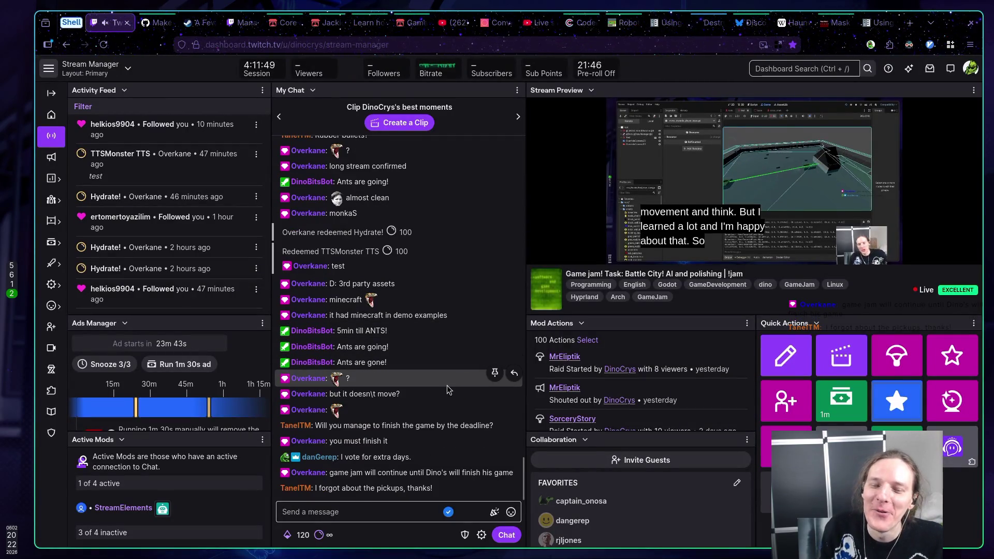
drag(409, 457, 442, 458)
click(420, 472)
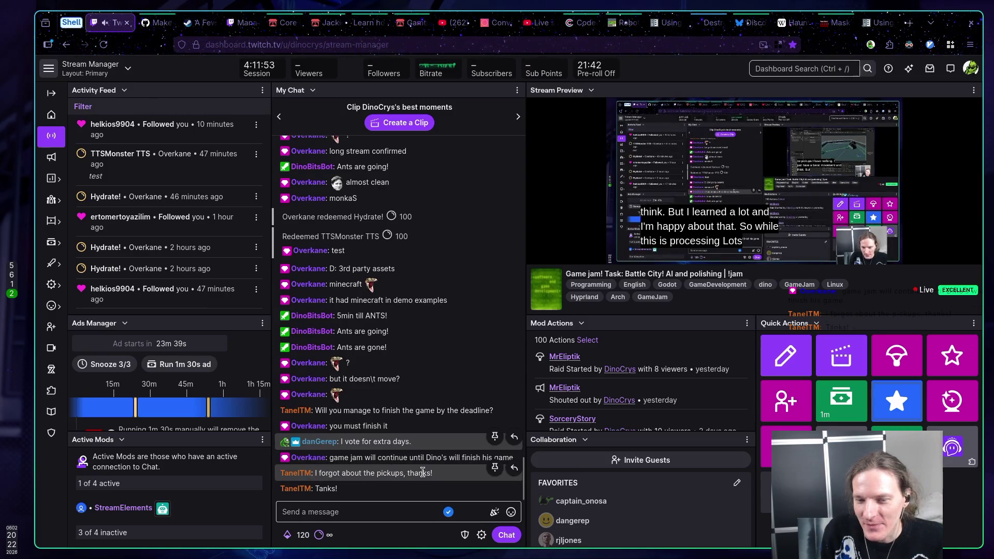
Open the Channel Points management page, then the Core Mechanics Challenge jam page
click(241, 23)
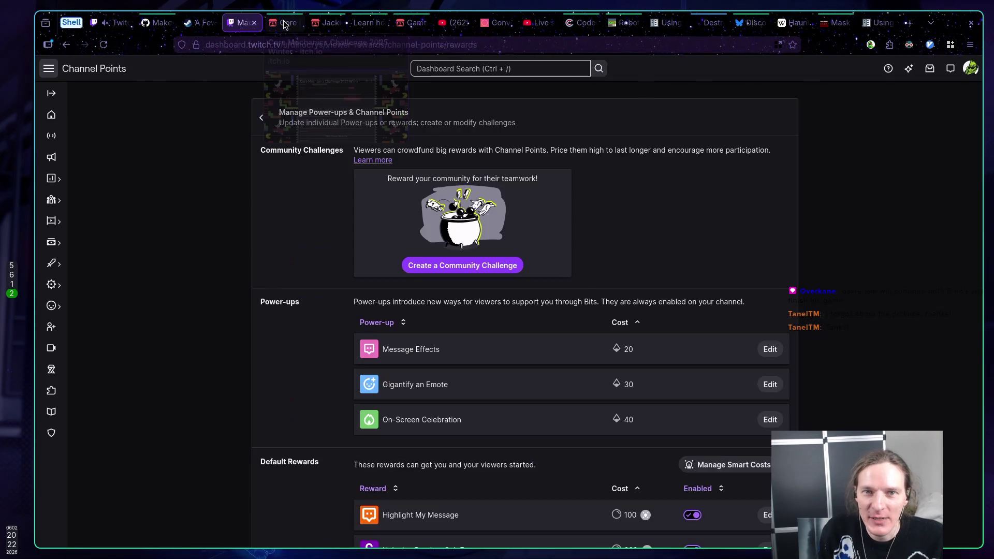
click(284, 23)
scroll(432, 406, down, 7)
Read the jam rules and Battle City's four optional features on the itch.io page
click(526, 360)
drag(500, 353, 270, 313)
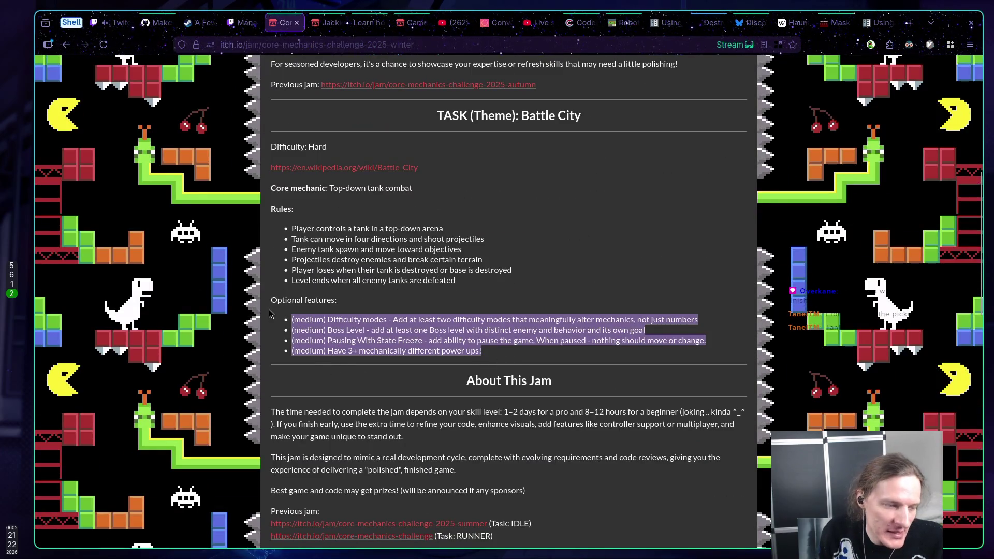
drag(292, 239, 366, 277)
click(365, 276)
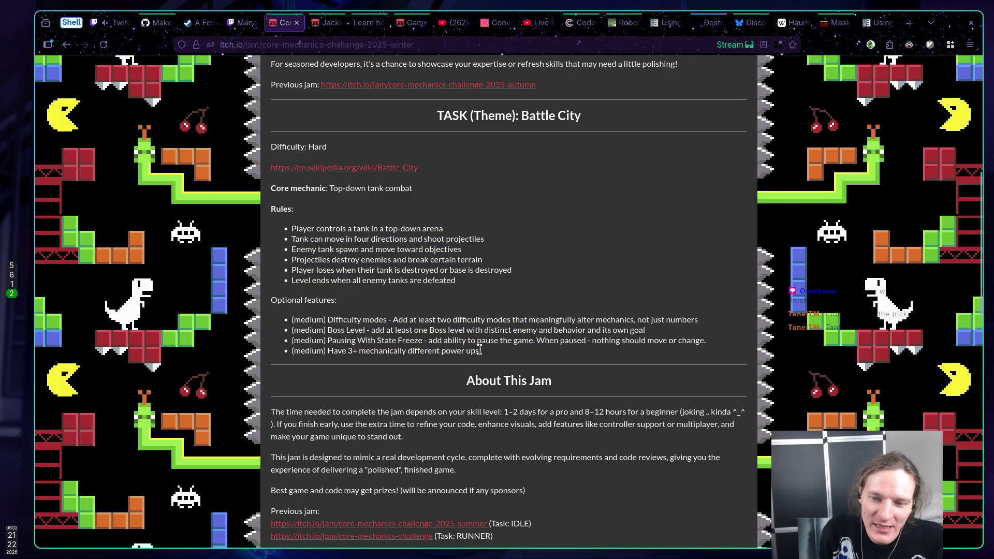
drag(483, 352, 288, 318)
click(310, 321)
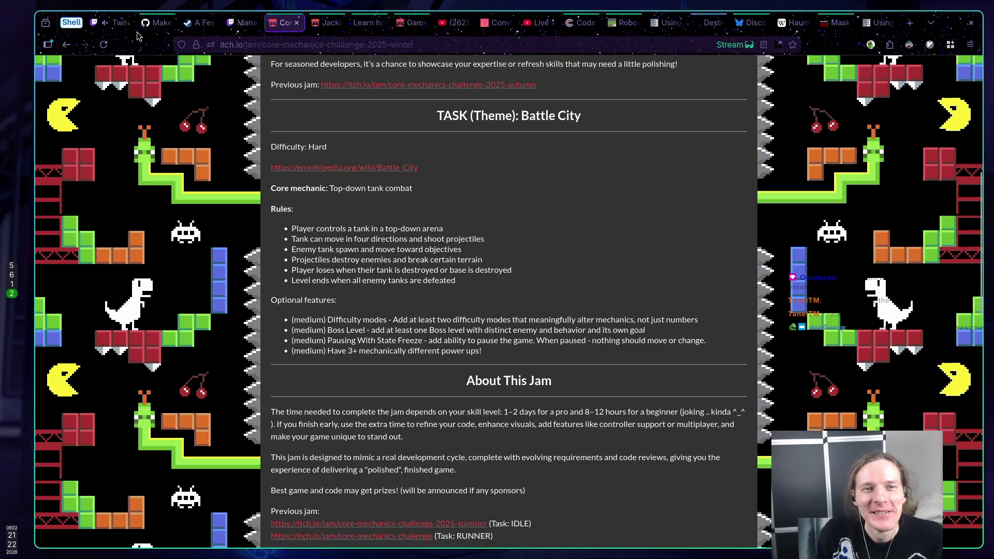
click(120, 23)
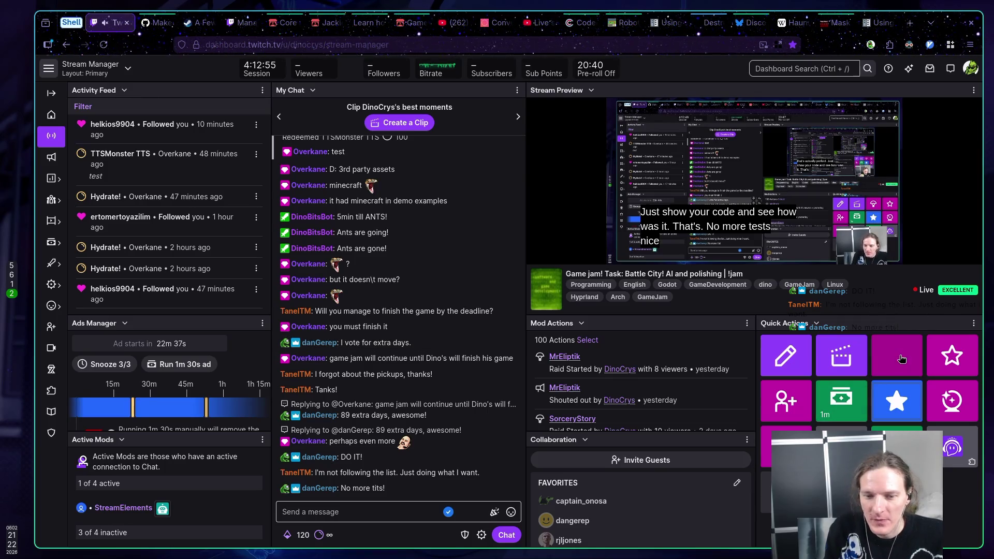
Preview the first live game-dev channel, the Godot zombie roguelike stream, and start raiding it
click(902, 358)
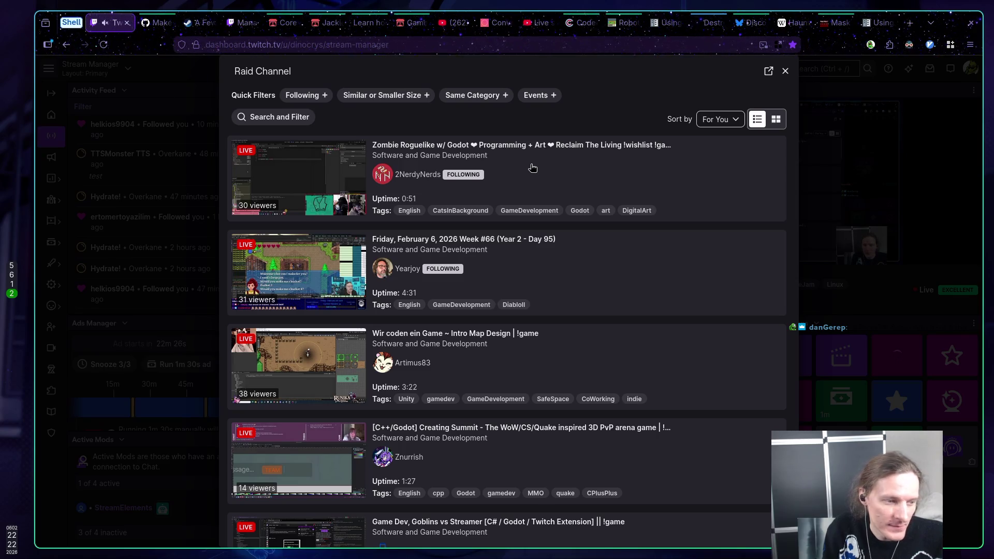
click(532, 168)
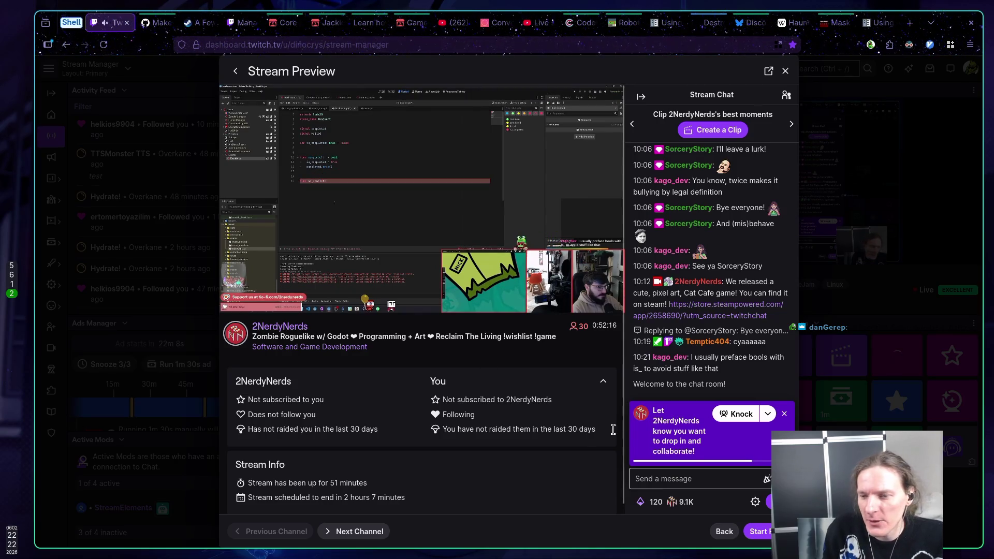
click(760, 532)
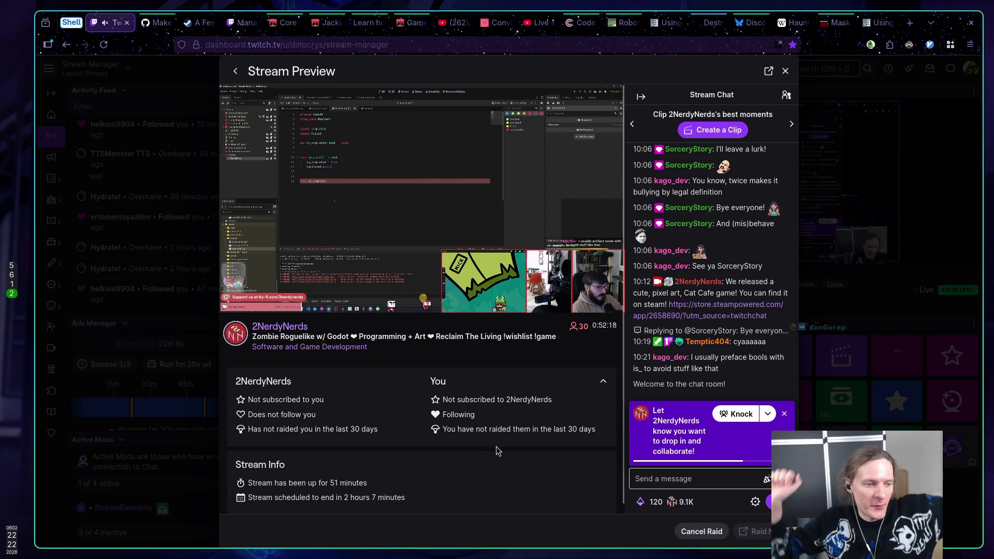